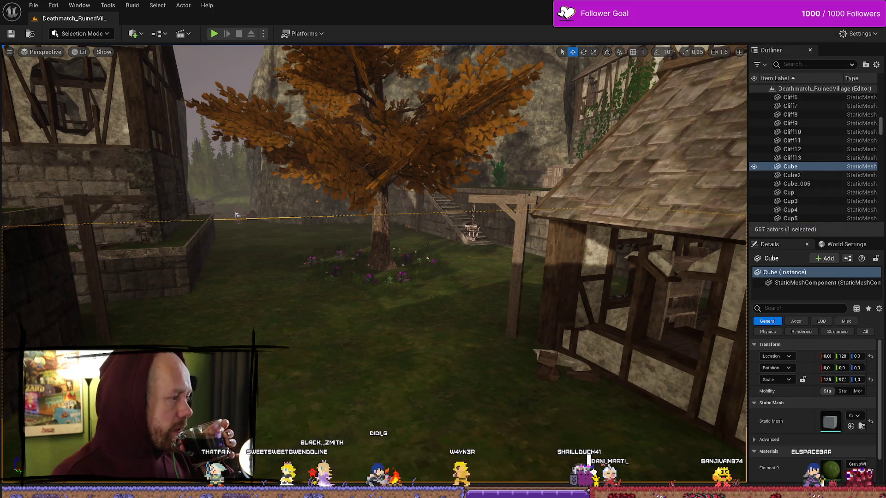
# - Orbit the viewport in close on the ruined village house and its roof
pyautogui.moveTo(369, 231)
pyautogui.mouseDown()
pyautogui.moveTo(323, 240)
pyautogui.moveTo(360, 233)
pyautogui.moveTo(350, 245)
pyautogui.mouseUp()
pyautogui.moveTo(174, 270); pyautogui.dragTo(249, 258)
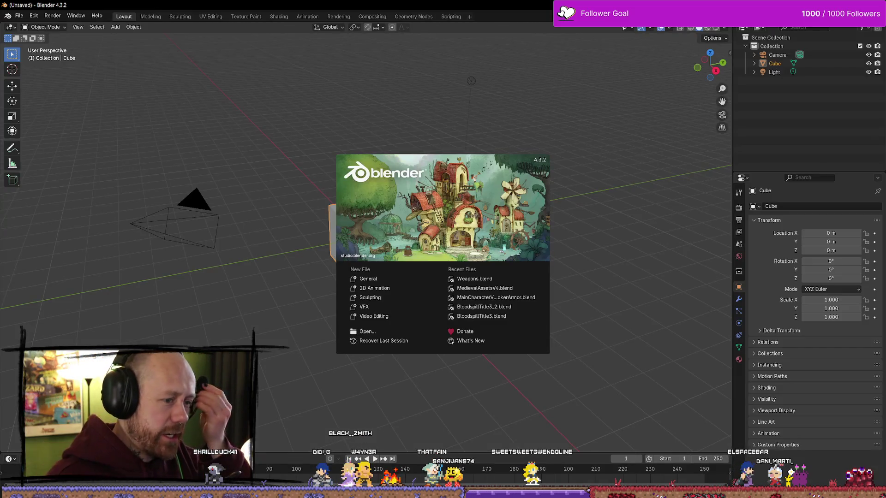
# - Open Weapons.blend from Recent Files and orbit around the charm objects
pyautogui.click(479, 281)
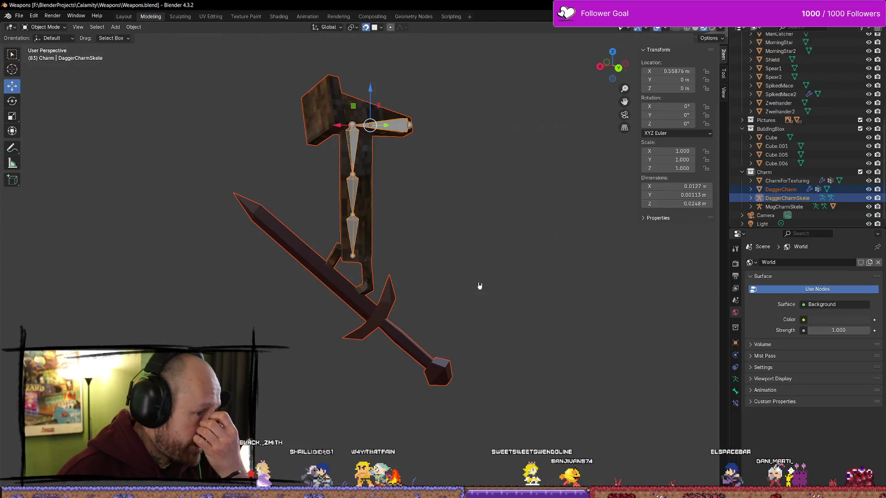
pyautogui.scroll(-5, 471, 232)
pyautogui.press('KP_6')
pyautogui.press('KP_6')
pyautogui.press('KP_6')
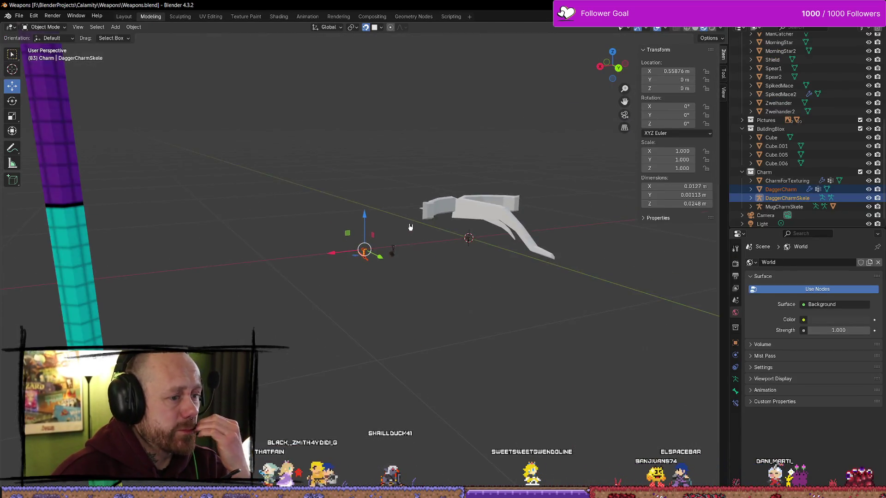
pyautogui.press('KP_6')
pyautogui.press('KP_6')
pyautogui.press('KP_6')
pyautogui.click(421, 192)
pyautogui.scroll(3, 252, 236)
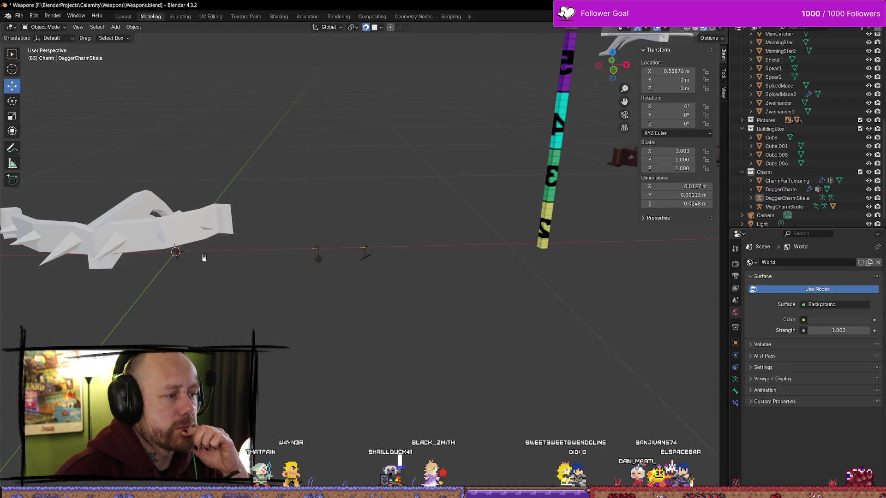
# - Select Cube.006 and orbit around it, checking the dark Cube object beside it
pyautogui.click(171, 250)
pyautogui.scroll(-3, 171, 249)
pyautogui.press('KP_6')
pyautogui.press('KP_6')
pyautogui.press('KP_6')
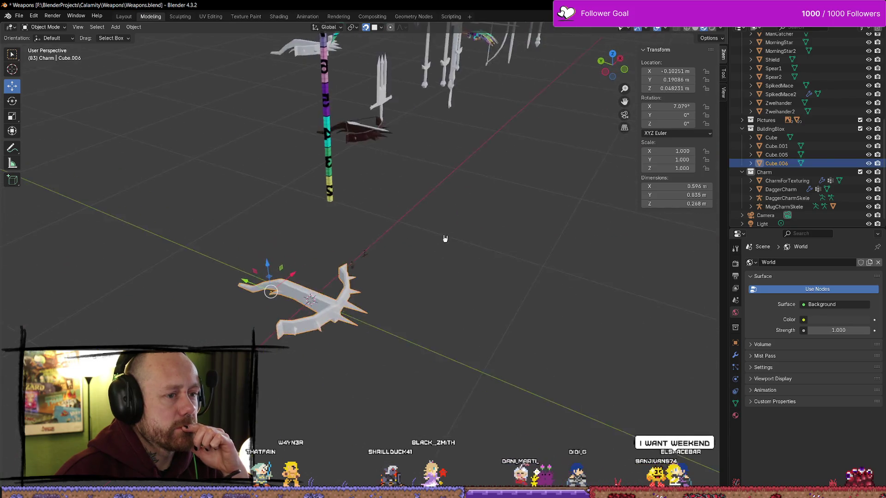
pyautogui.press('KP_6')
pyautogui.press('KP_6')
pyautogui.press('KP_6')
pyautogui.press('KP_6')
pyautogui.press('KP_6')
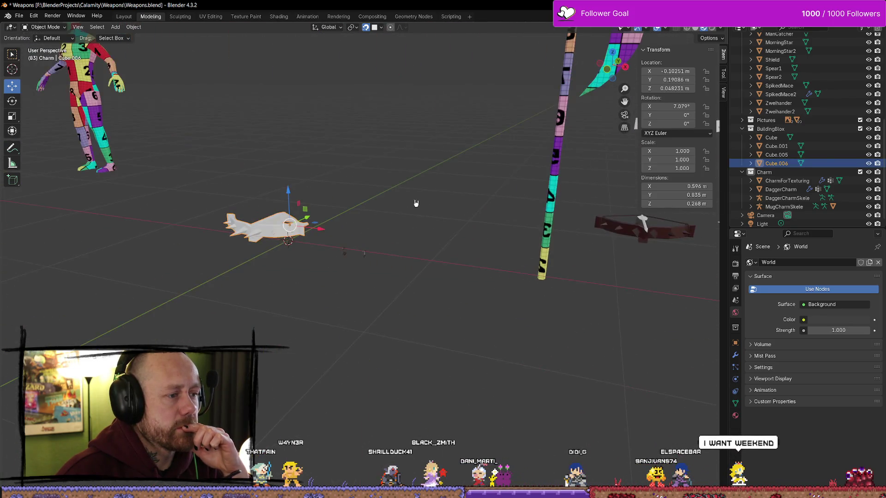
pyautogui.press('KP_6')
pyautogui.click(598, 221)
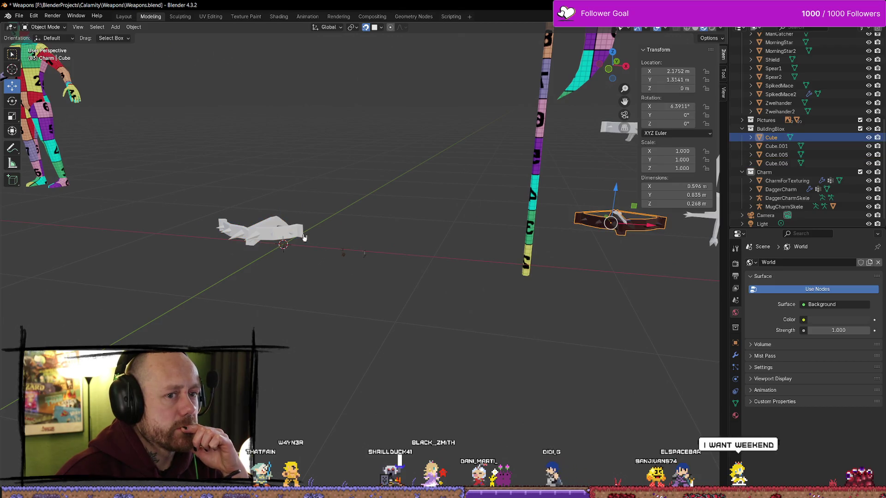
pyautogui.click(258, 234)
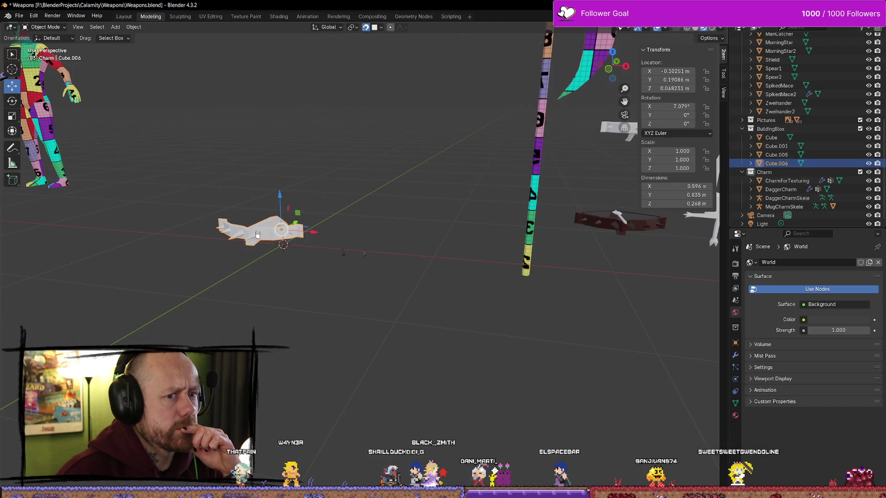
pyautogui.scroll(-3, 440, 217)
# - Select and frame the dark Cube object, then begin renaming it to Crossbow
pyautogui.click(475, 208)
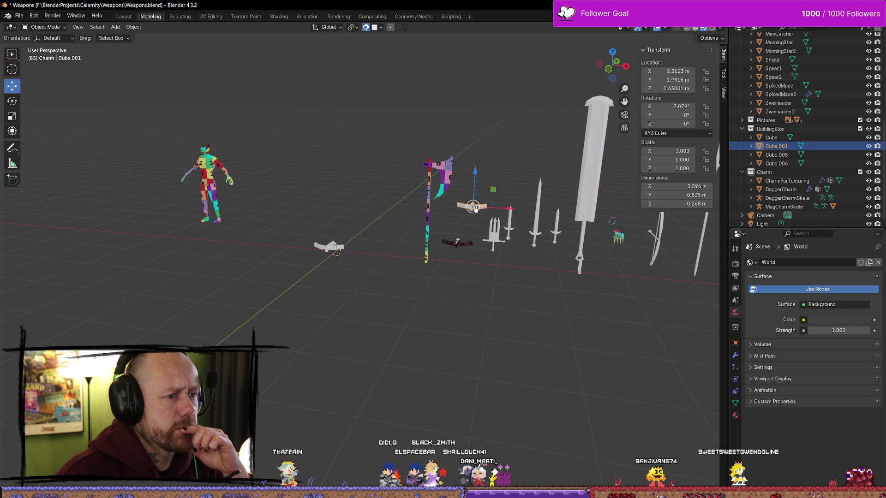
pyautogui.click(465, 242)
pyautogui.press('KP_Decimal')
pyautogui.scroll(-3, 480, 239)
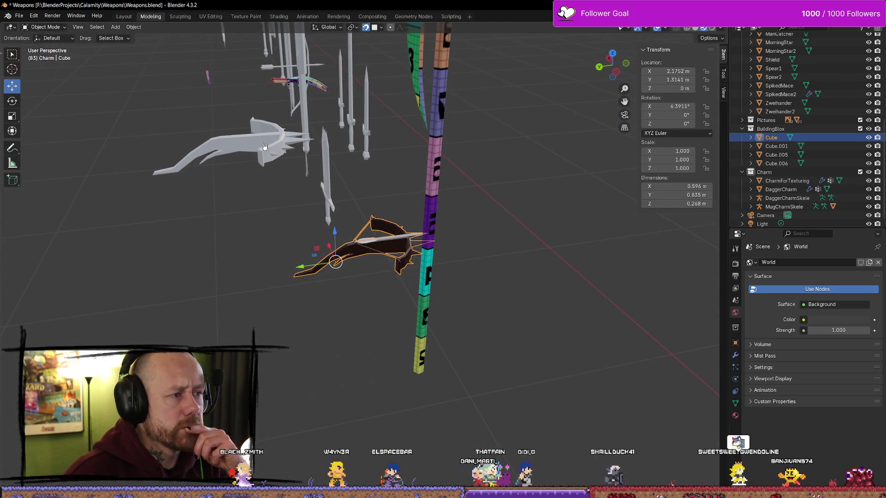
pyautogui.click(245, 143)
pyautogui.press('KP_Decimal')
pyautogui.scroll(-3, 432, 272)
pyautogui.click(782, 137)
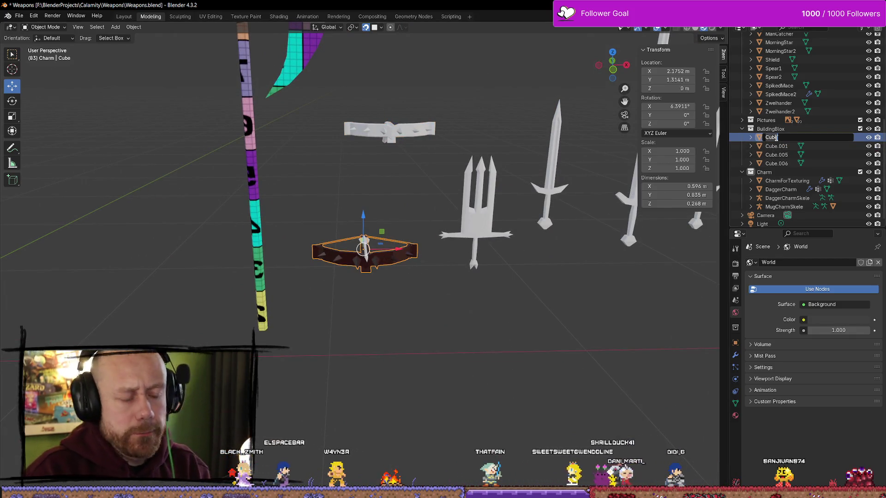
pyautogui.write('C')
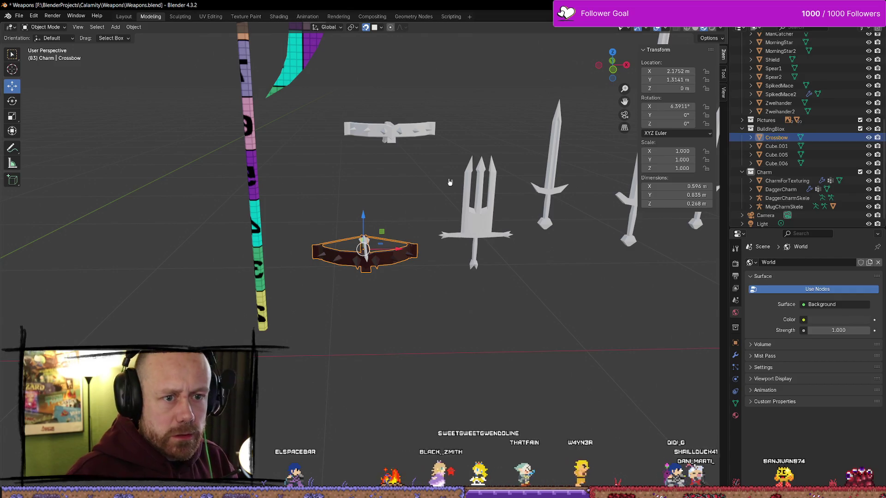
# - Delete the Cube.006 object
pyautogui.scroll(-4, 82, 247)
pyautogui.click(381, 197)
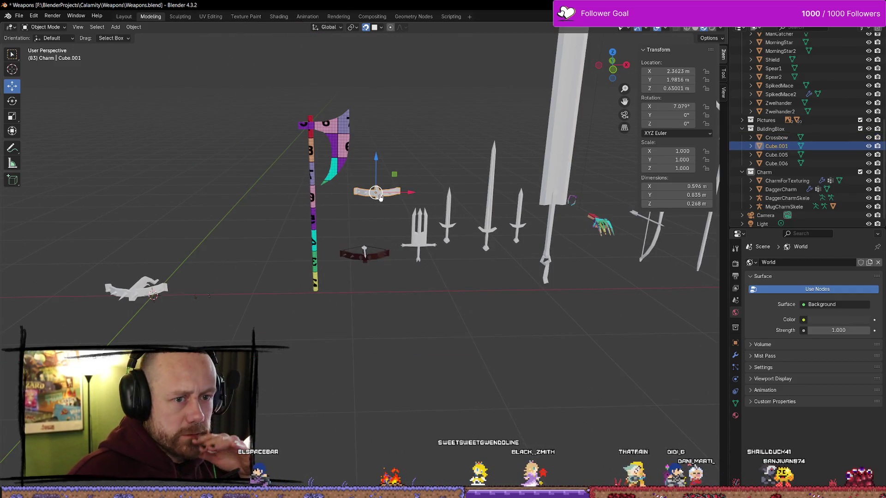
pyautogui.click(133, 284)
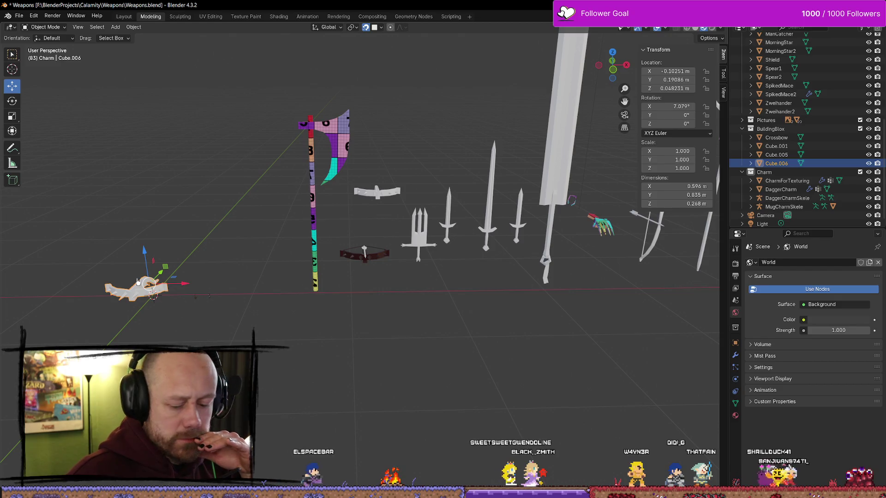
pyautogui.press('Delete')
# - Move CharmForTexturing off the origin to about 0.34 m on X
pyautogui.click(153, 294)
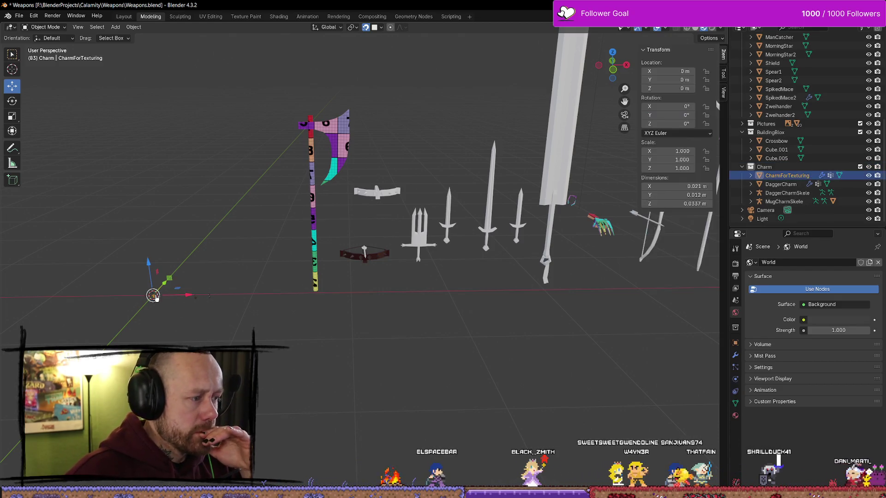
pyautogui.press('KP_Decimal')
pyautogui.scroll(-10, 395, 257)
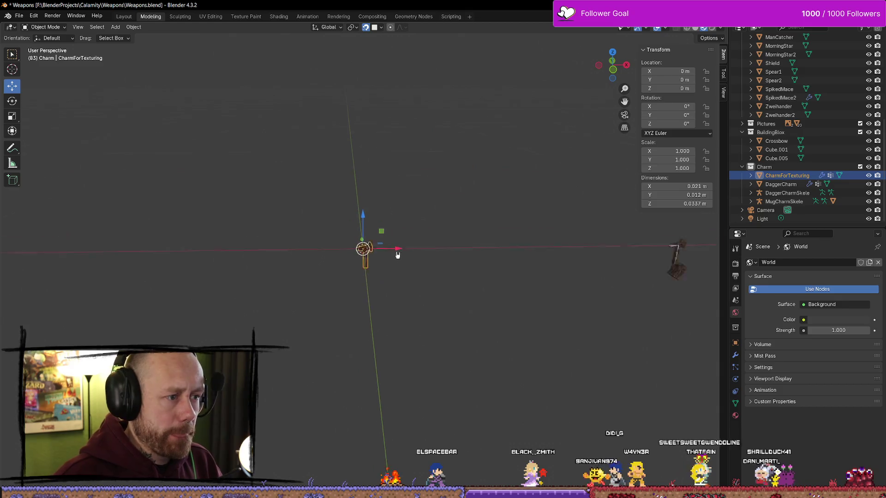
pyautogui.moveTo(406, 249); pyautogui.dragTo(550, 255)
pyautogui.moveTo(669, 256); pyautogui.dragTo(666, 257)
pyautogui.scroll(-5, 570, 259)
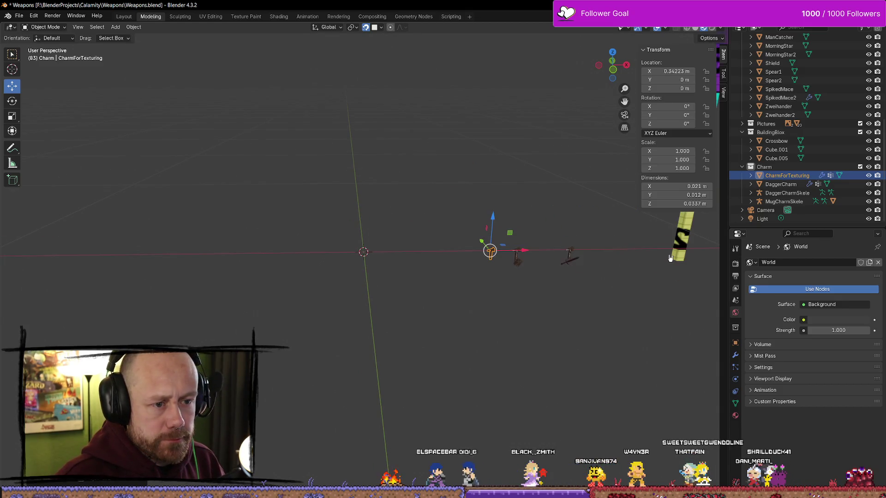
# - Shift the charm objects toward the upper left, then return to Unreal Engine
pyautogui.moveTo(574, 243)
pyautogui.mouseDown()
pyautogui.moveTo(429, 264)
pyautogui.moveTo(459, 261)
pyautogui.moveTo(488, 241)
pyautogui.moveTo(456, 290)
pyautogui.moveTo(487, 351)
pyautogui.moveTo(559, 316)
pyautogui.mouseUp()
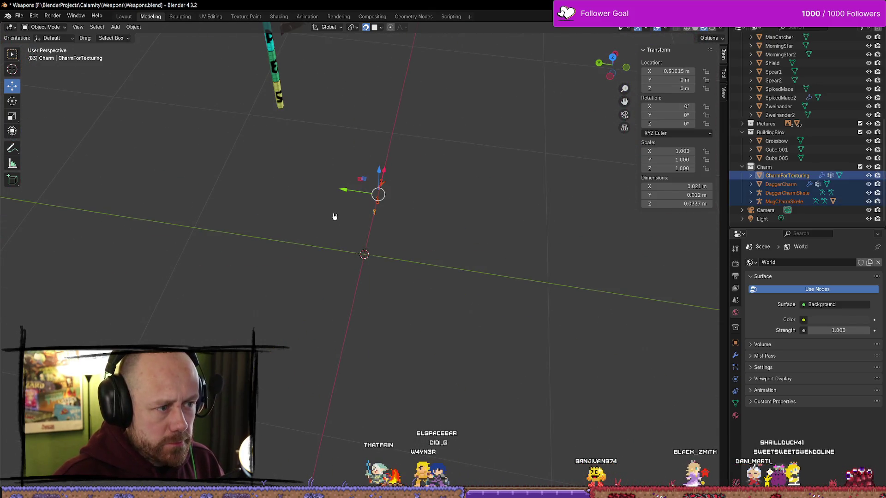
pyautogui.moveTo(344, 195)
pyautogui.mouseDown()
pyautogui.moveTo(143, 162)
pyautogui.moveTo(231, 65)
pyautogui.mouseUp()
pyautogui.moveTo(277, 110); pyautogui.dragTo(285, 101)
pyautogui.moveTo(446, 160); pyautogui.dragTo(394, 150)
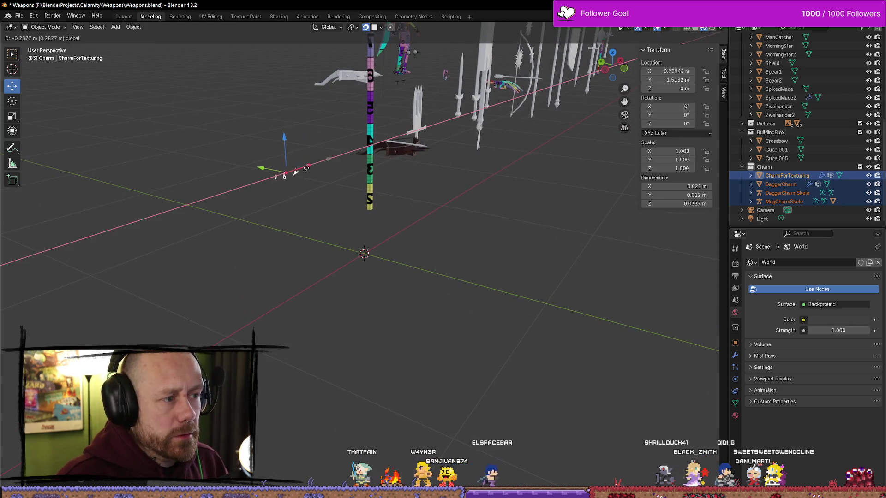
pyautogui.click(374, 207)
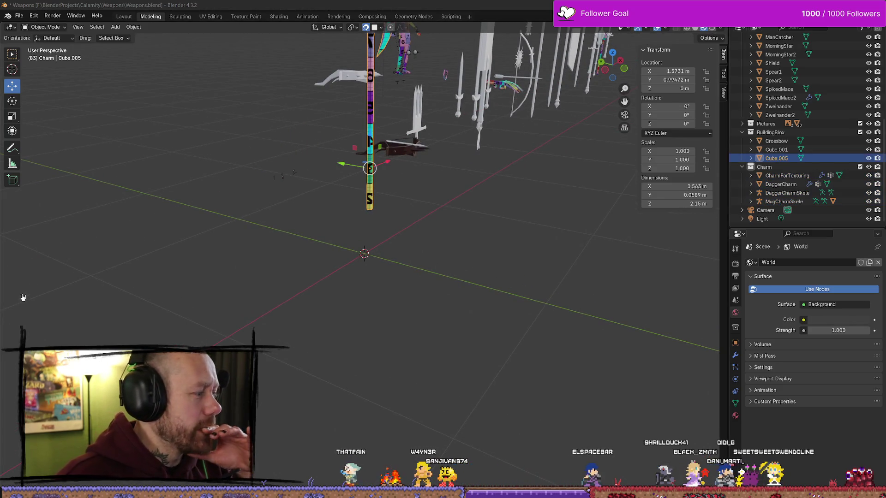
pyautogui.hotkey('alt', 'Tab')
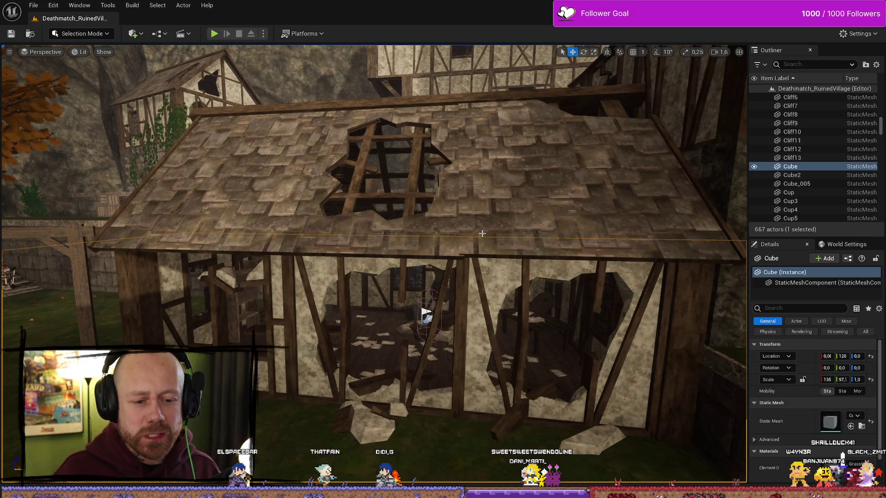
# - Pull the camera back from the roof and select the SM_MERGED_BrokenHouse3 mesh
pyautogui.scroll(5, 490, 273)
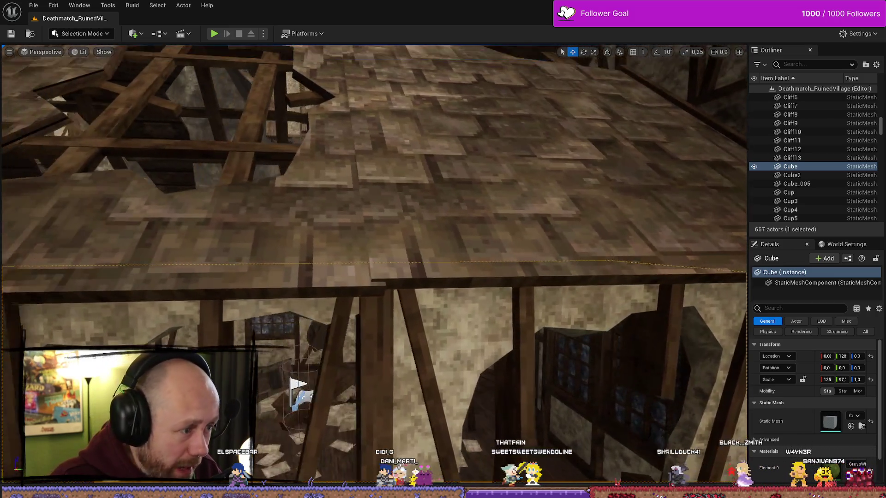
pyautogui.moveTo(374, 266); pyautogui.dragTo(332, 244)
pyautogui.scroll(-1, 332, 244)
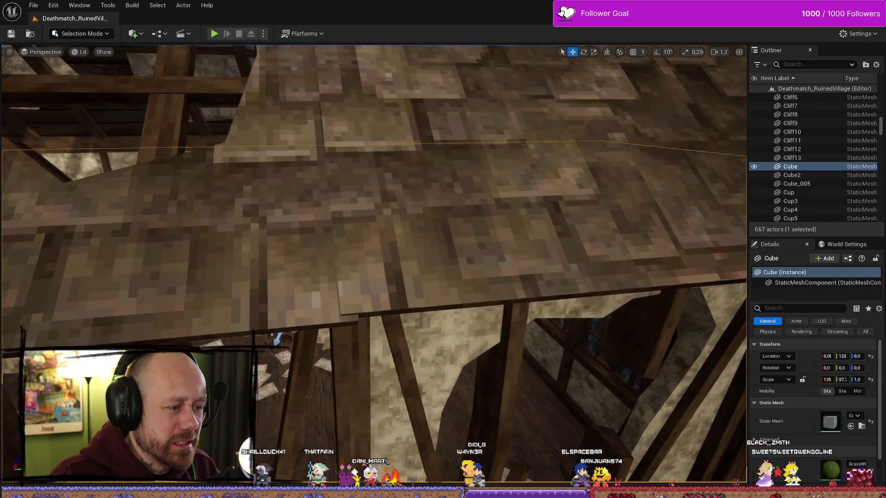
pyautogui.click(369, 231)
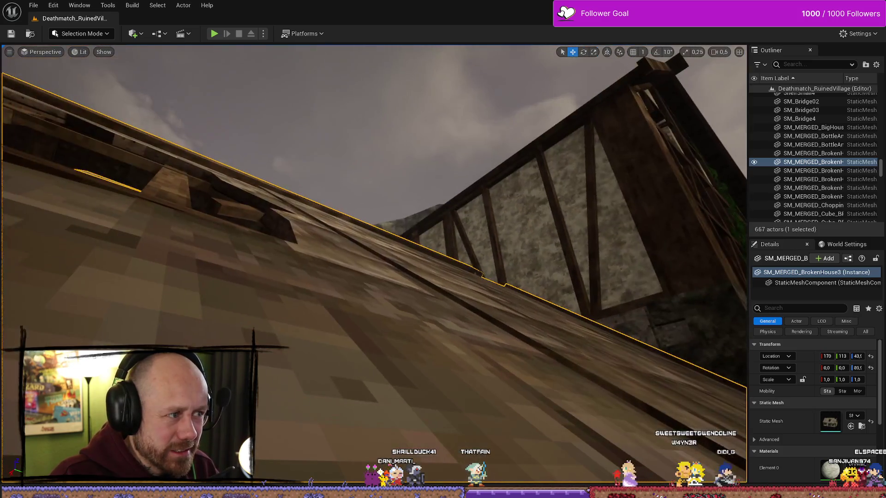
# - Fly the camera past the tree to view more buildings, then open the Content Drawer
pyautogui.scroll(-10, 470, 325)
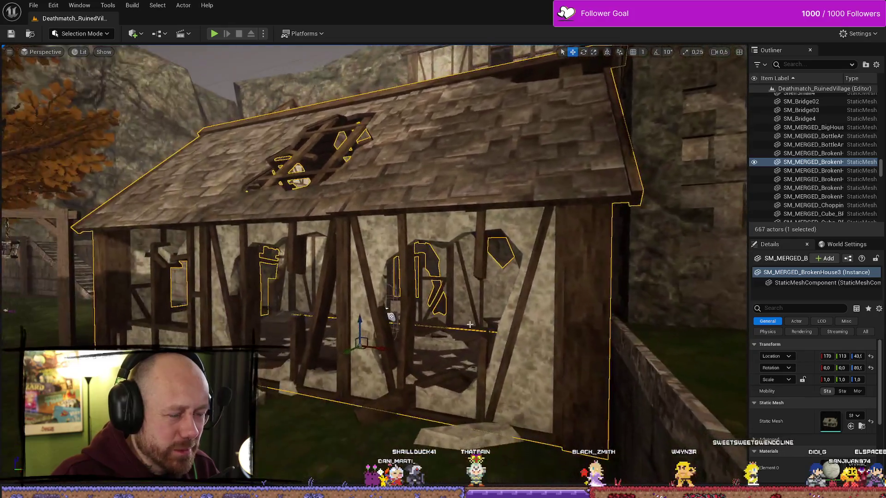
pyautogui.moveTo(470, 324); pyautogui.dragTo(304, 320)
pyautogui.moveTo(448, 339); pyautogui.dragTo(443, 360)
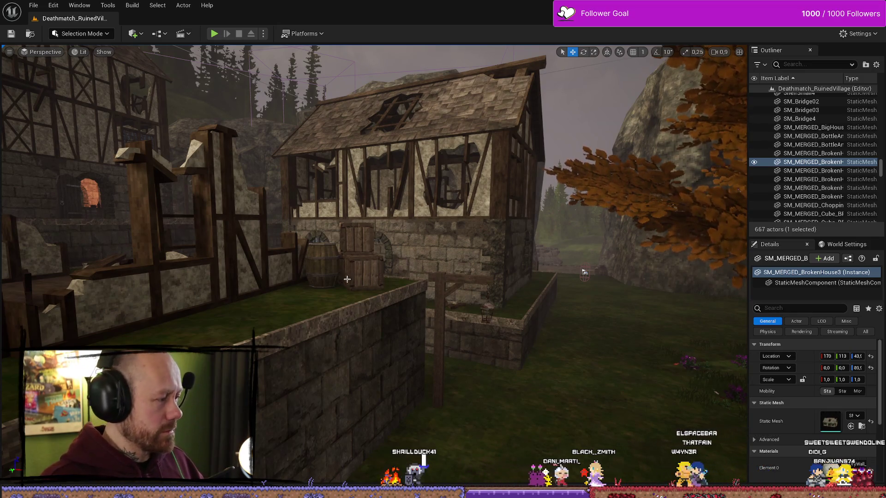
pyautogui.hotkey('alt', 'Tab')
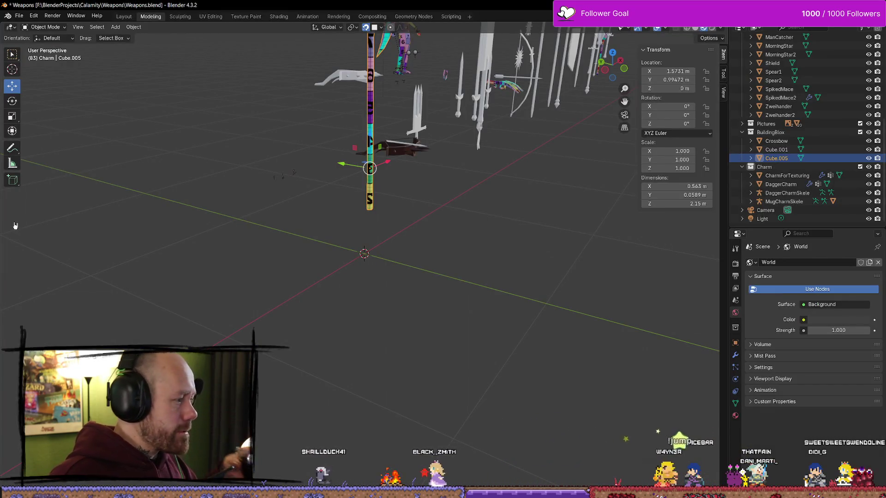
pyautogui.hotkey('alt', 'Tab')
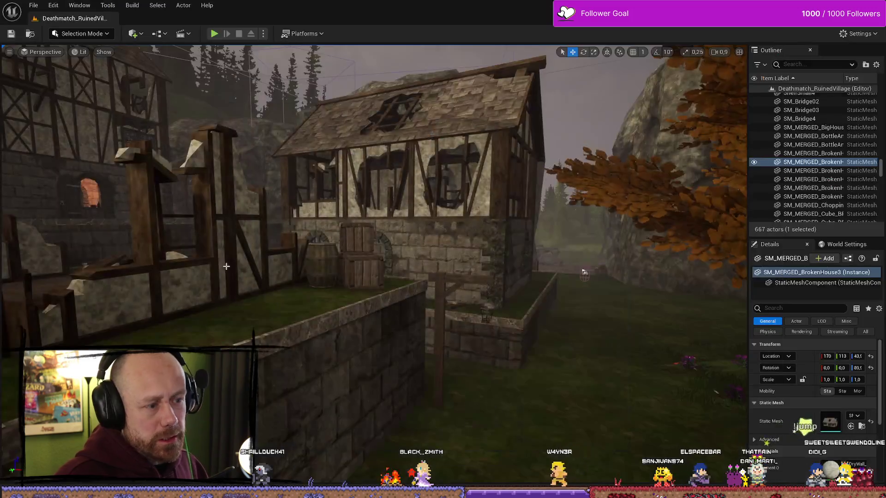
pyautogui.hotkey('ctrl', 'space')
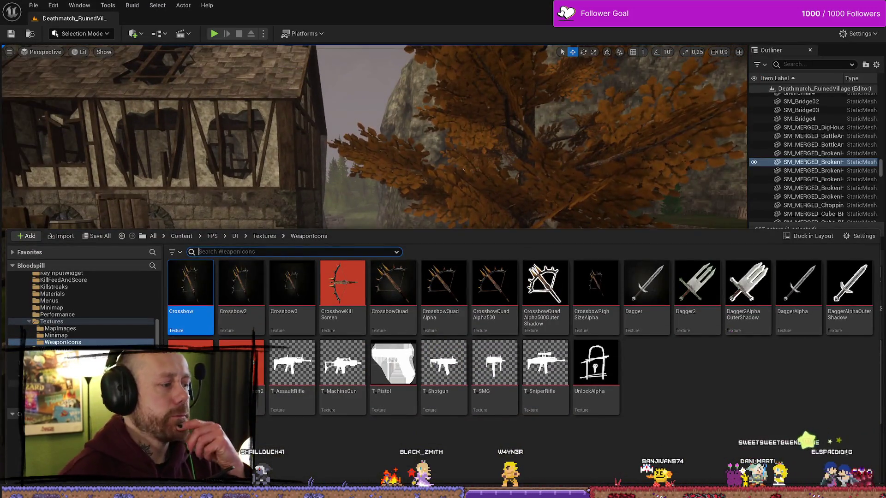
pyautogui.click(50, 377)
pyautogui.scroll(-3, 81, 333)
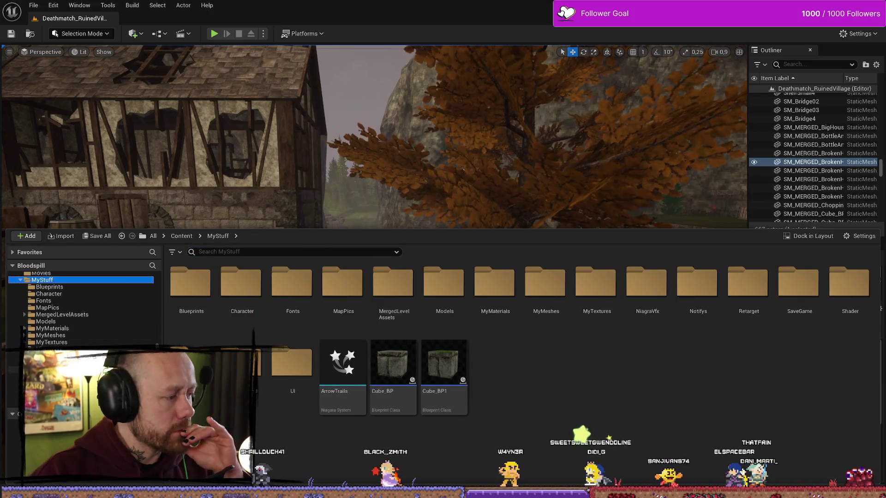
pyautogui.click(50, 335)
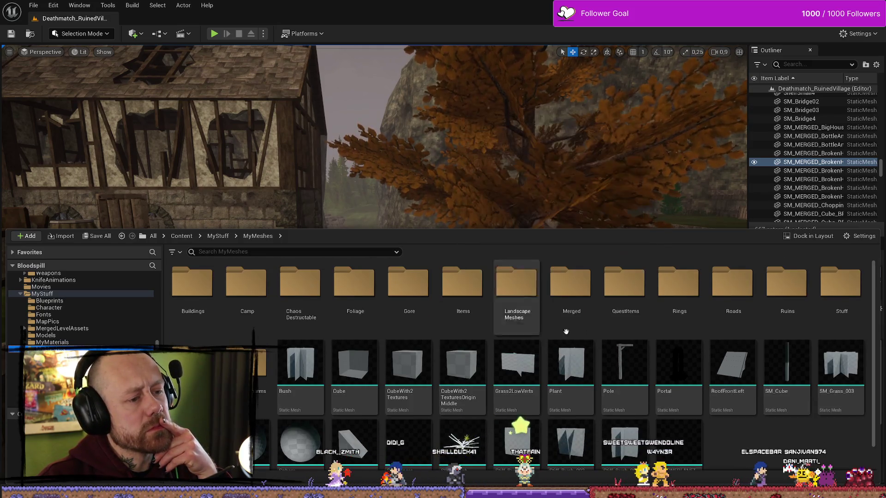
pyautogui.click(471, 291)
pyautogui.press('Return')
pyautogui.press('Right')
pyautogui.press('Return')
pyautogui.press('BackSpace')
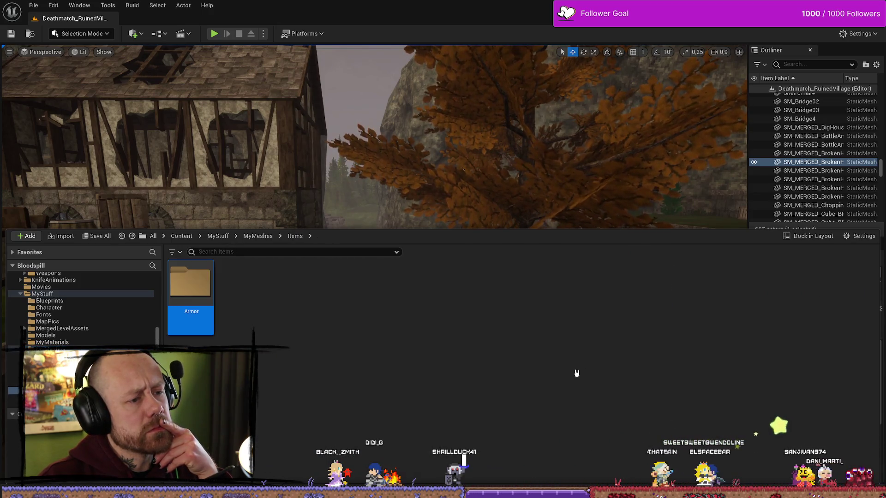
pyautogui.press('BackSpace')
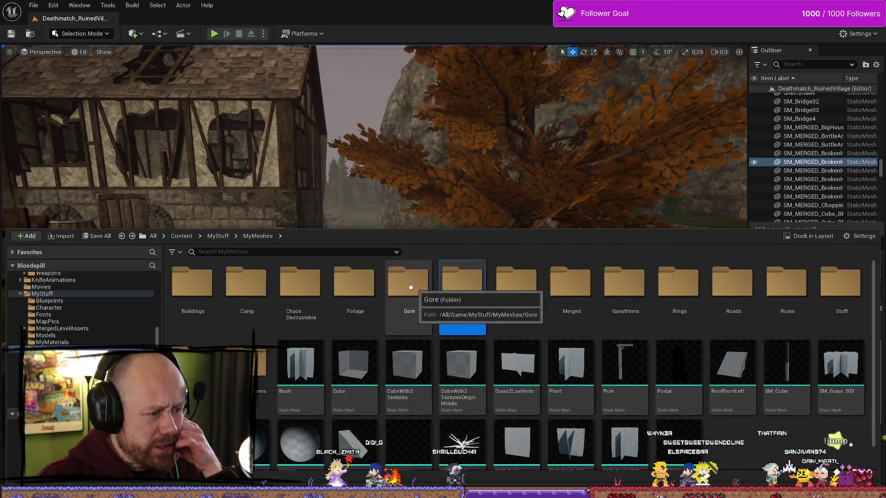
pyautogui.click(364, 288)
pyautogui.press('Return')
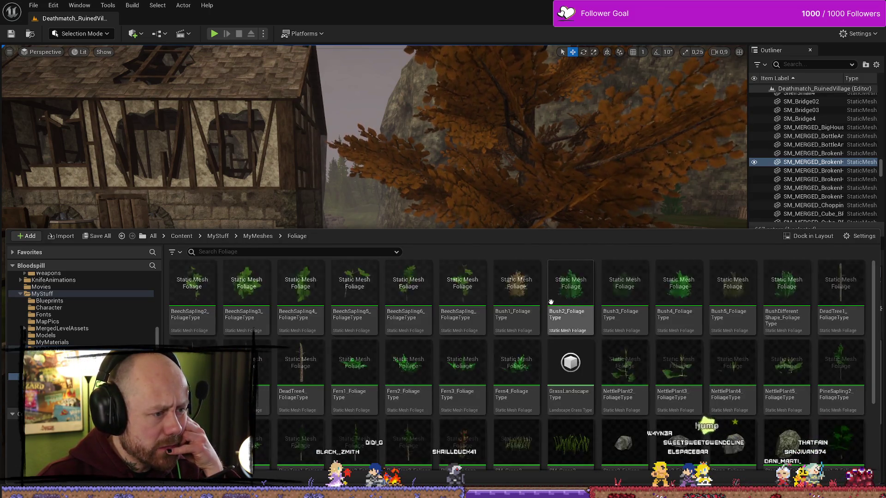
pyautogui.scroll(-2, 654, 313)
pyautogui.scroll(3, 599, 346)
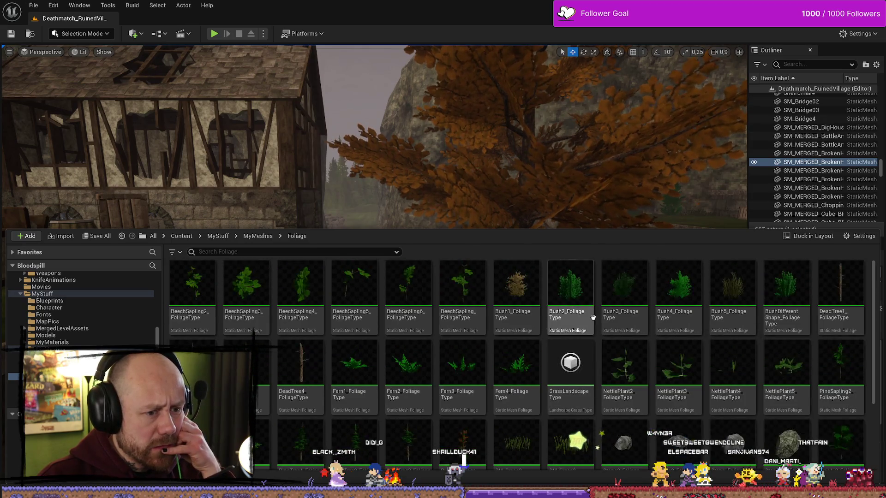
pyautogui.press('BackSpace')
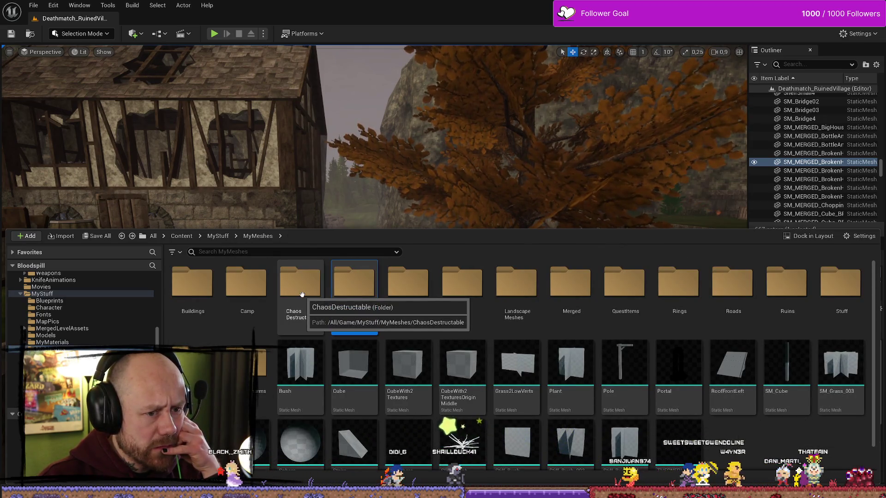
pyautogui.doubleClick(674, 300)
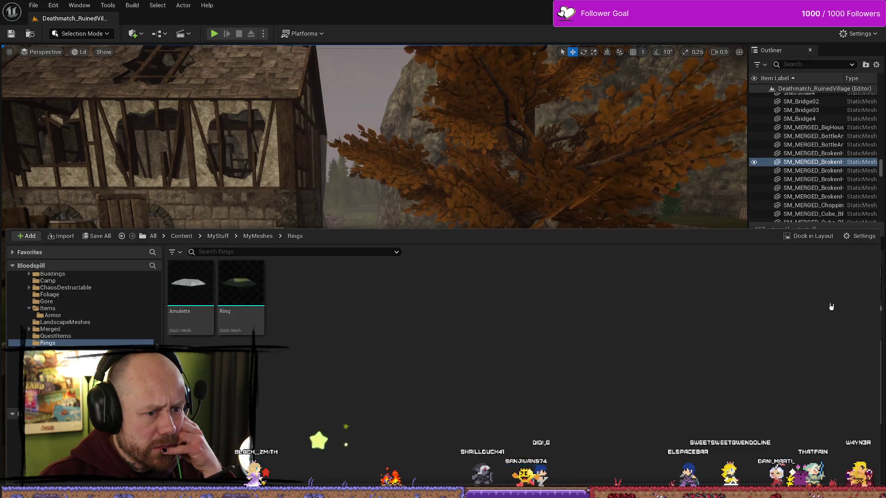
pyautogui.press('BackSpace')
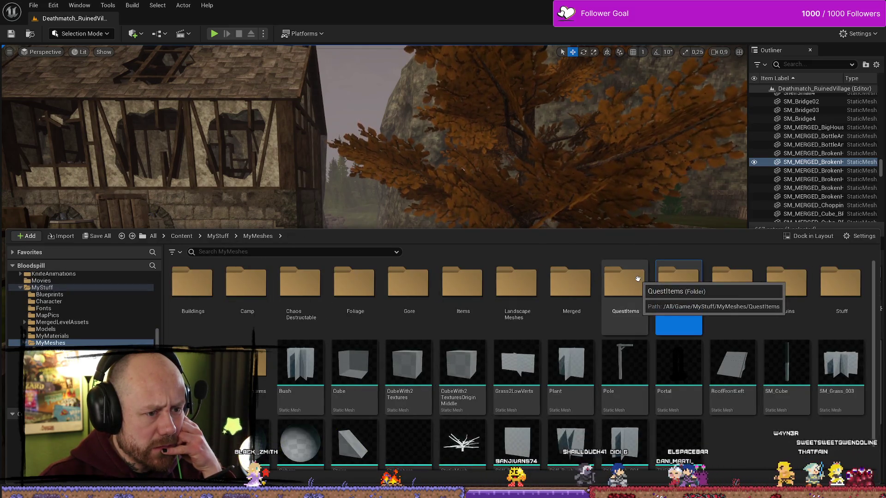
pyautogui.doubleClick(192, 290)
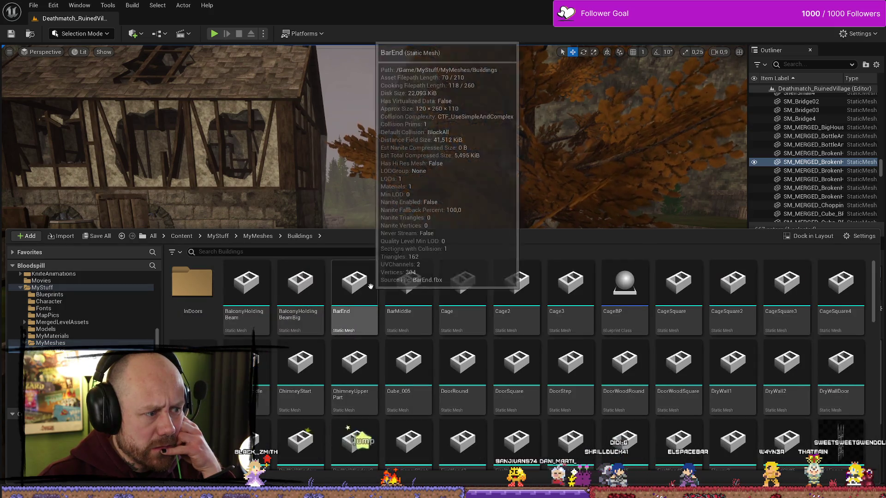
pyautogui.press('BackSpace')
pyautogui.click(228, 286)
pyautogui.doubleClick(228, 286)
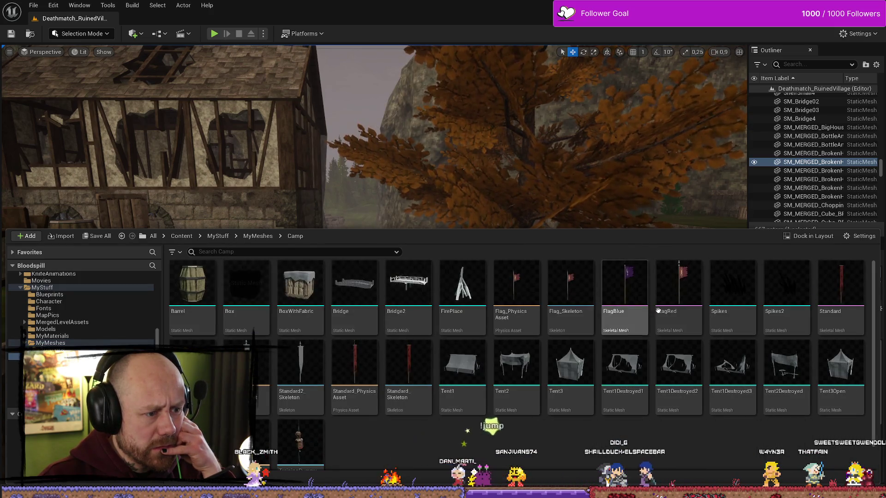
pyautogui.scroll(-1, 475, 334)
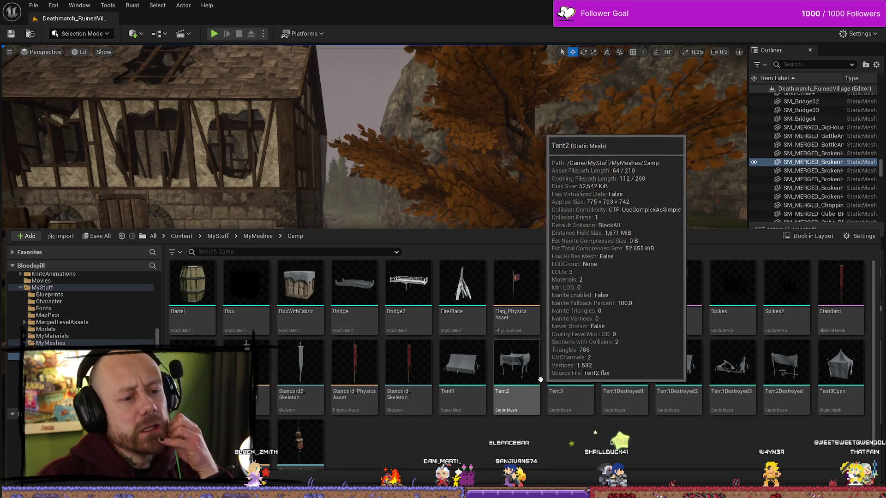
pyautogui.press('BackSpace')
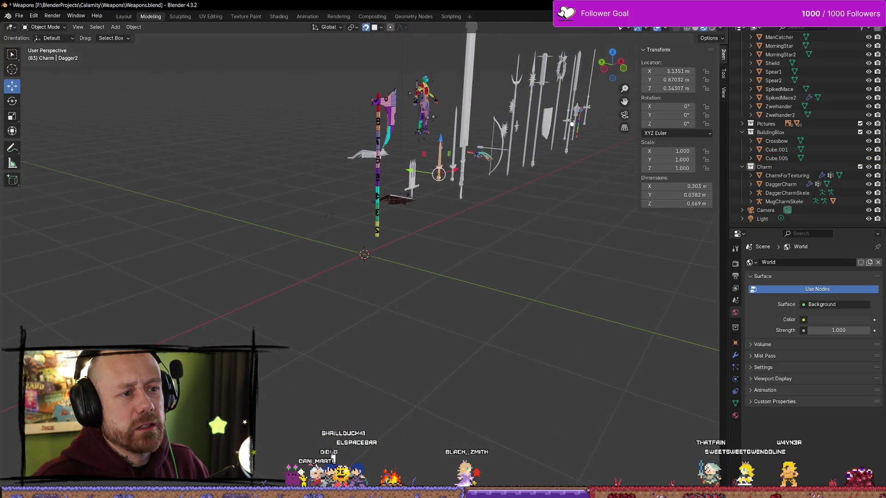
# - Select MorningStar in the Outliner and frame it closely in the viewport
pyautogui.click(576, 118)
pyautogui.press('KP_Decimal')
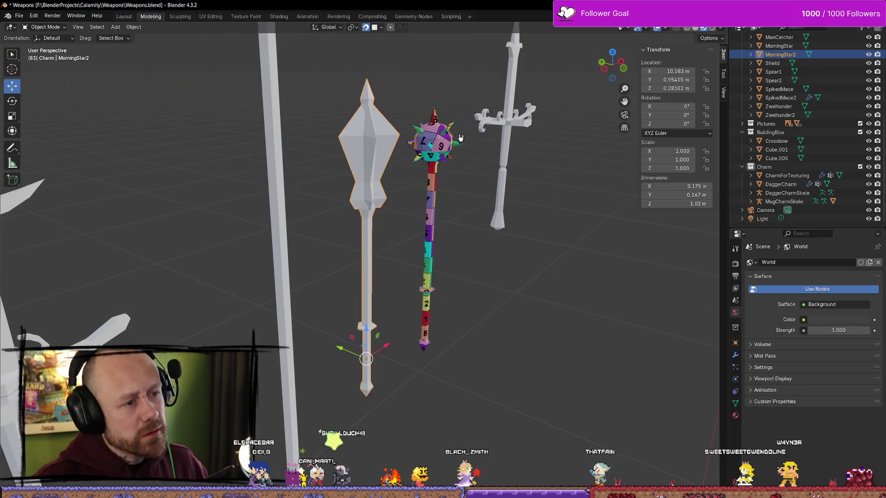
pyautogui.press('KP_Decimal')
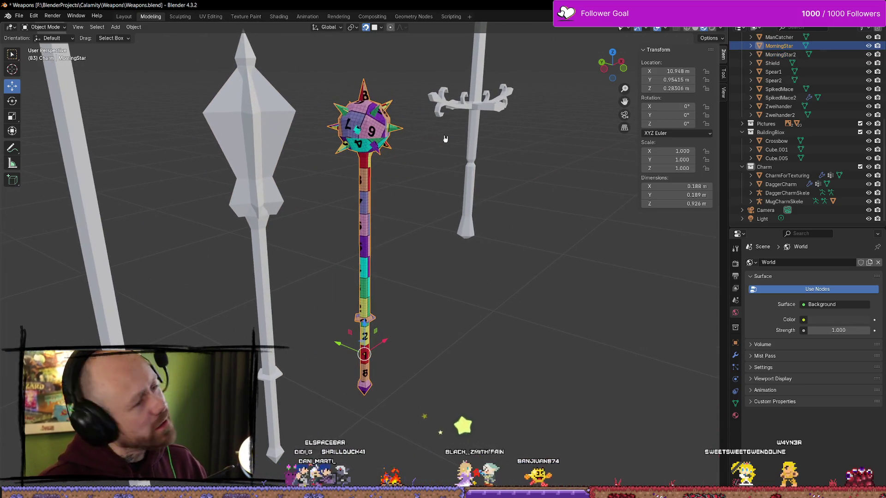
pyautogui.scroll(-5, 438, 253)
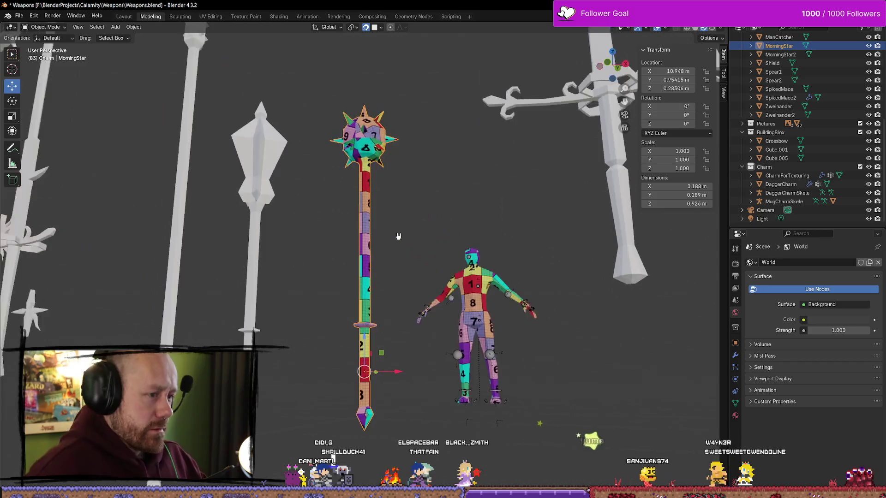
pyautogui.scroll(4, 441, 221)
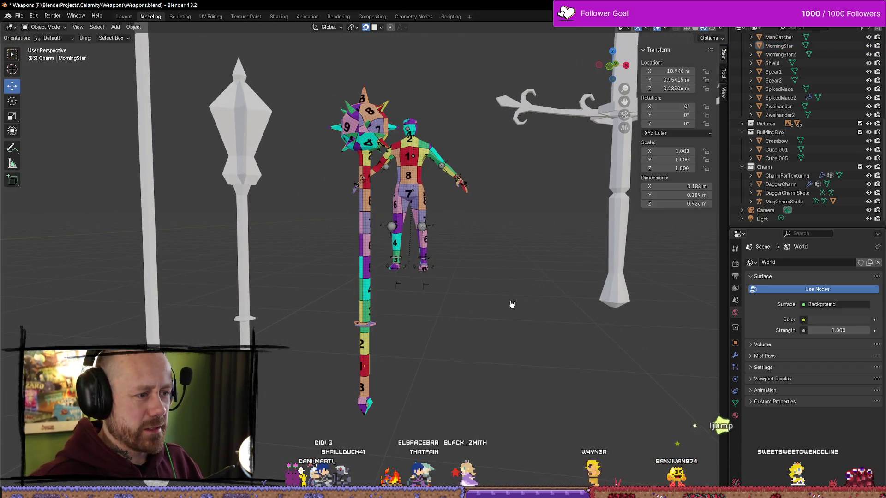
# - Start the Mr Mannequins FBX export from Quick Favorites and browse up to MyMeshes
pyautogui.press('q')
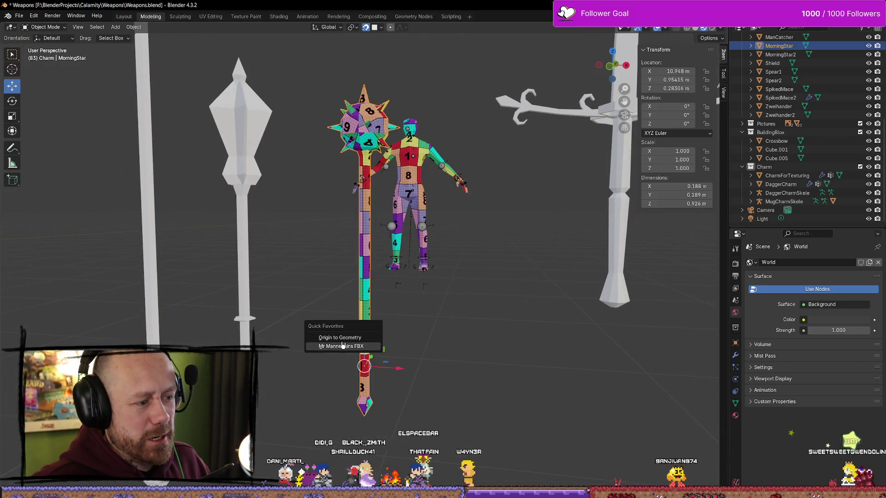
pyautogui.click(357, 346)
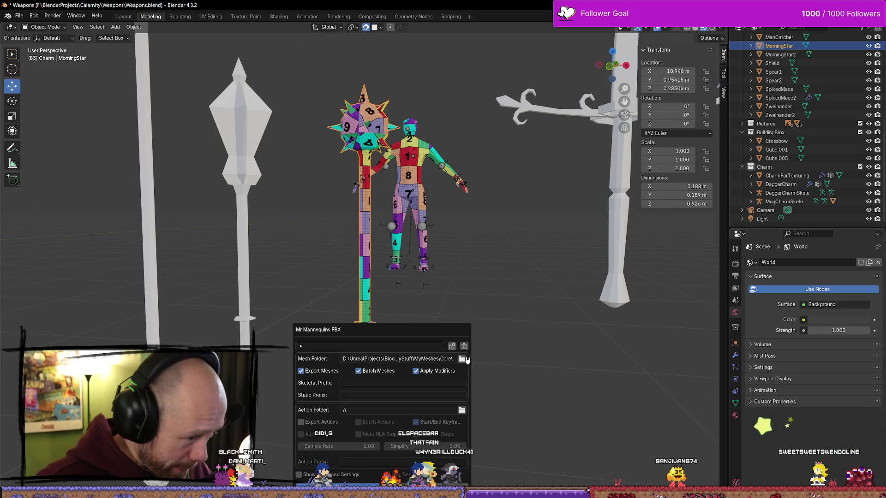
pyautogui.click(463, 359)
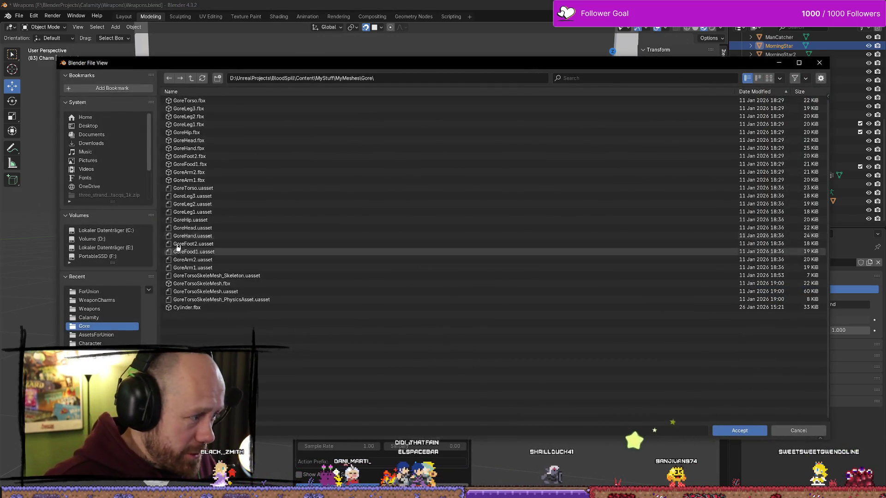
pyautogui.click(192, 79)
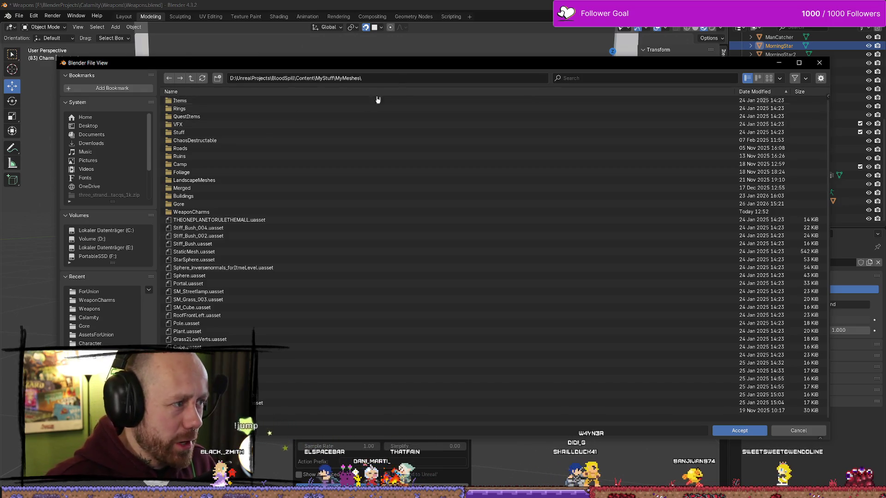
# - Create a Weapons folder in MyMeshes and accept it as the mesh export folder
pyautogui.click(217, 79)
pyautogui.write('Weapon')
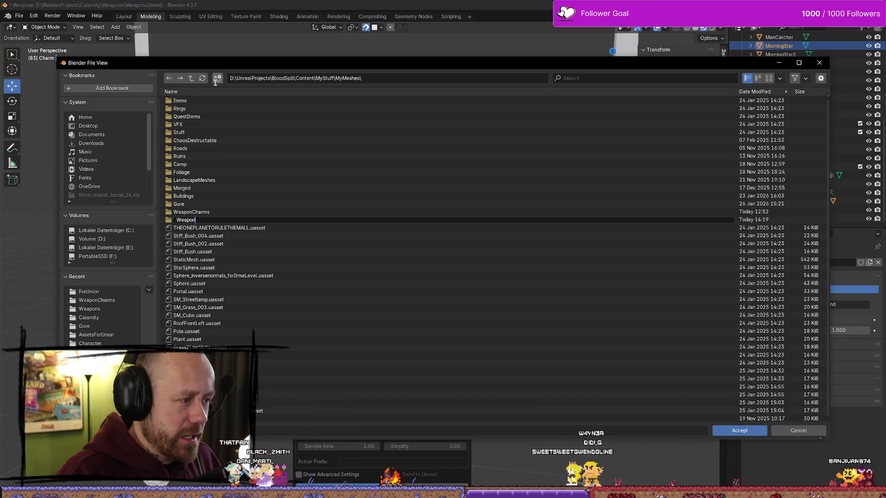
pyautogui.press('Return')
pyautogui.rightClick(198, 221)
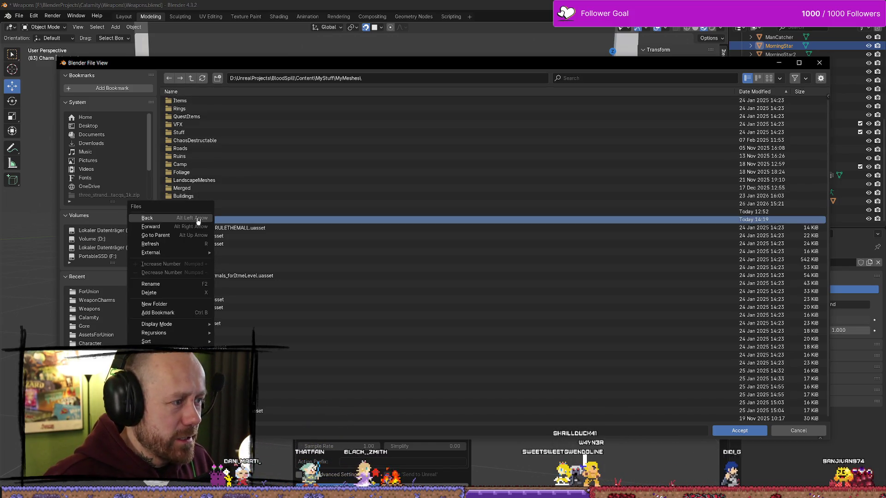
pyautogui.click(157, 284)
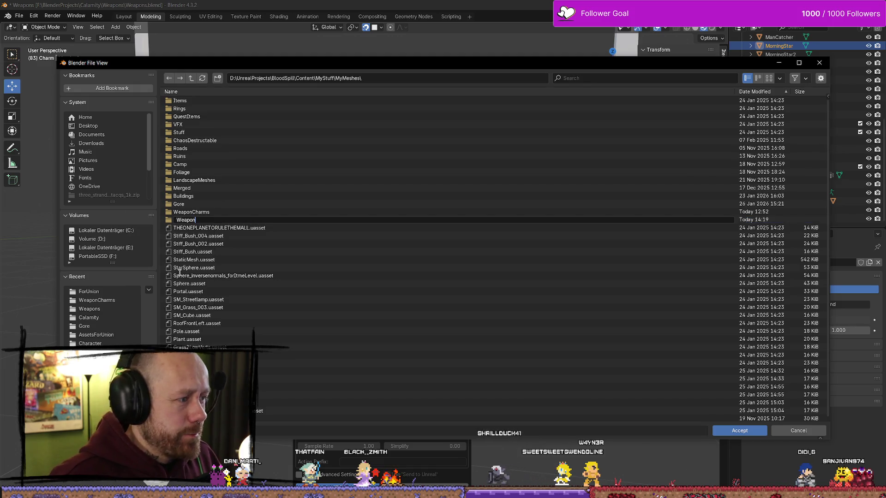
pyautogui.write('s')
pyautogui.press('Return')
pyautogui.doubleClick(239, 221)
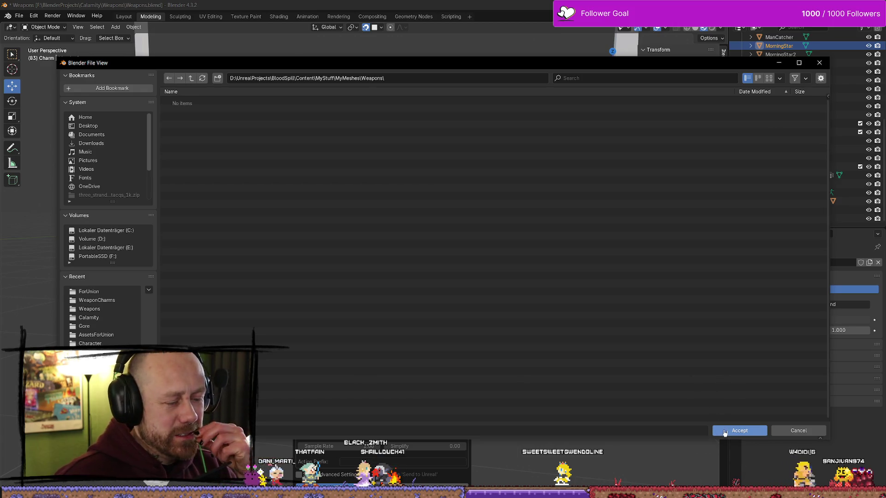
pyautogui.click(725, 433)
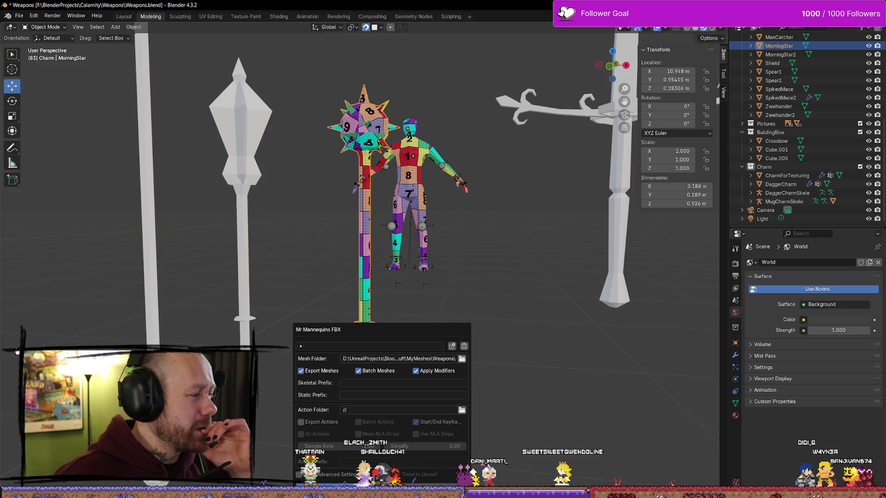
# - Export MorningStar as FBX into MyMeshes\Weapons, then switch to the browser
pyautogui.press('Return')
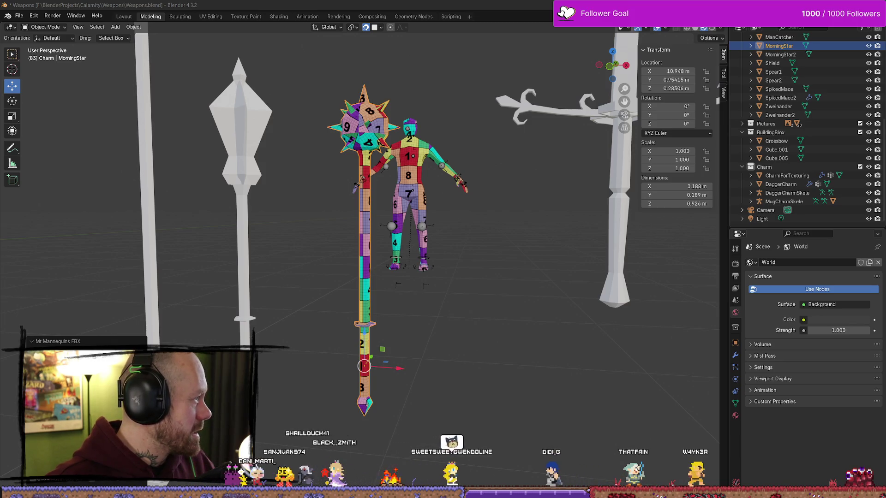
pyautogui.hotkey('alt', 'Tab')
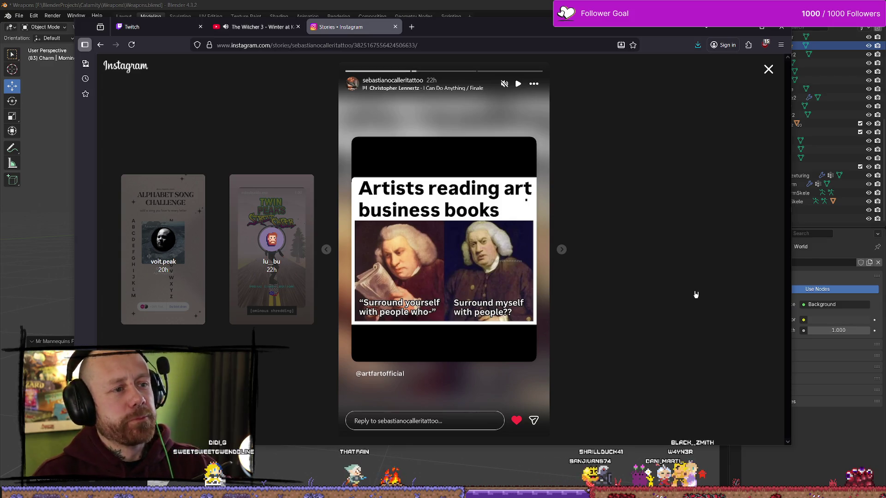
# - Minimise the browser window and switch back to Unreal Engine
pyautogui.click(742, 26)
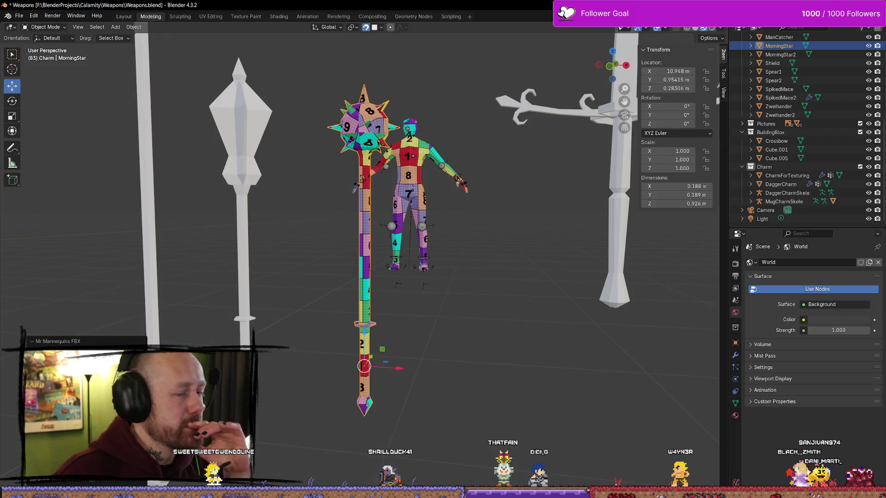
pyautogui.hotkey('alt', 'Tab')
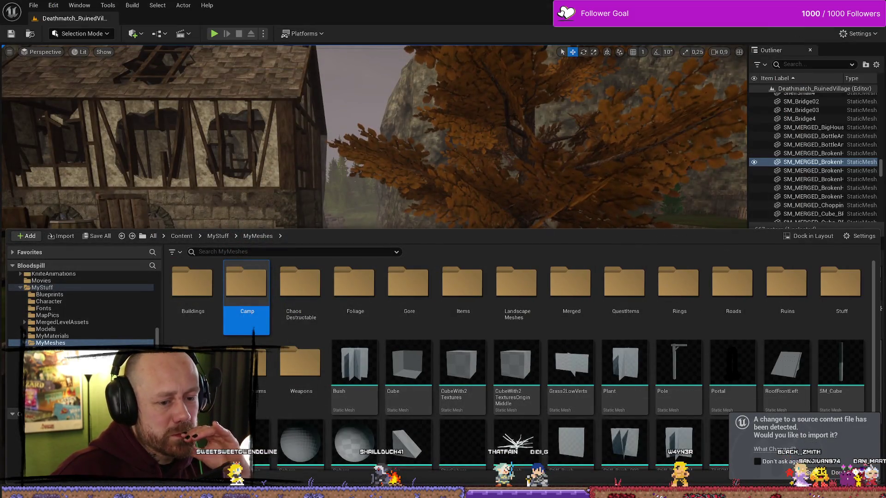
# - Import the changed source file with the FBX import options and open the Weapons folder
pyautogui.click(800, 472)
pyautogui.click(413, 417)
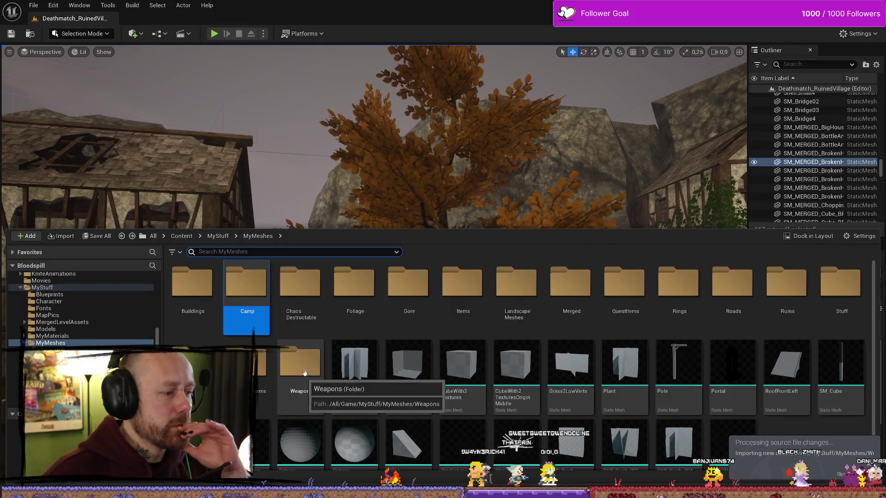
pyautogui.doubleClick(303, 376)
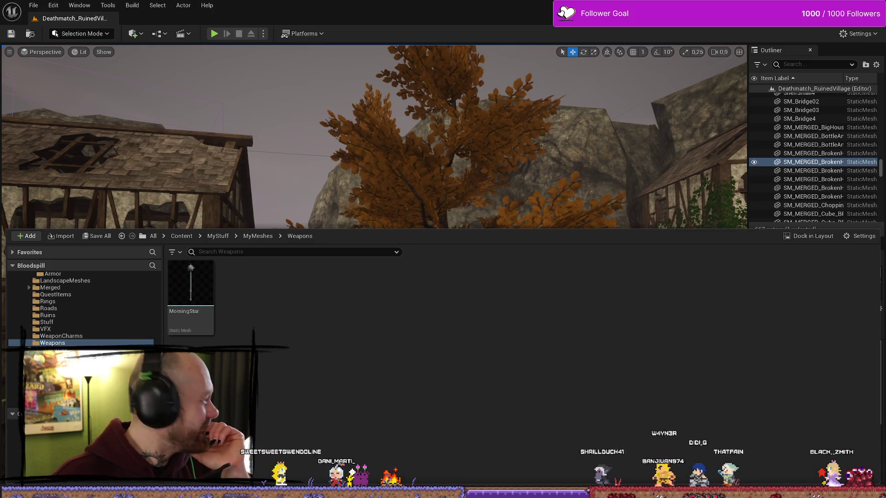
# - Navigate Explorer to Textures\Pixelated\TexturedForSpecificAsset\Weapons
pyautogui.hotkey('alt', 'Tab')
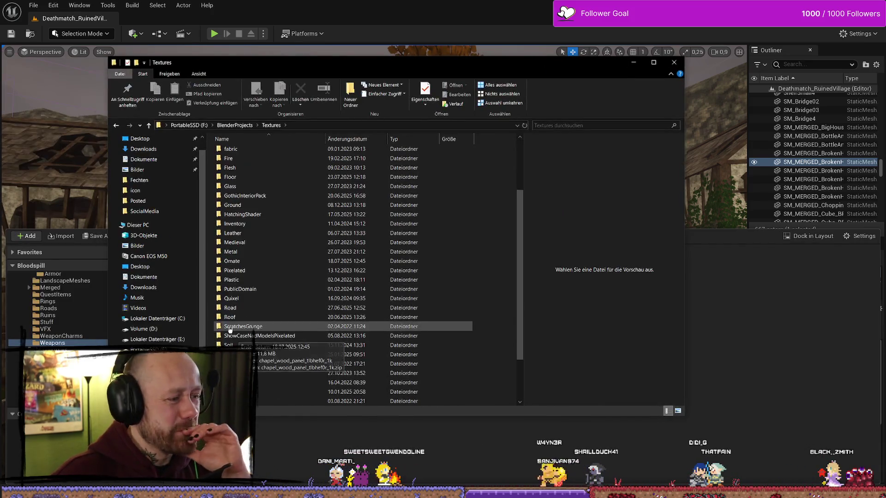
pyautogui.scroll(-2, 263, 340)
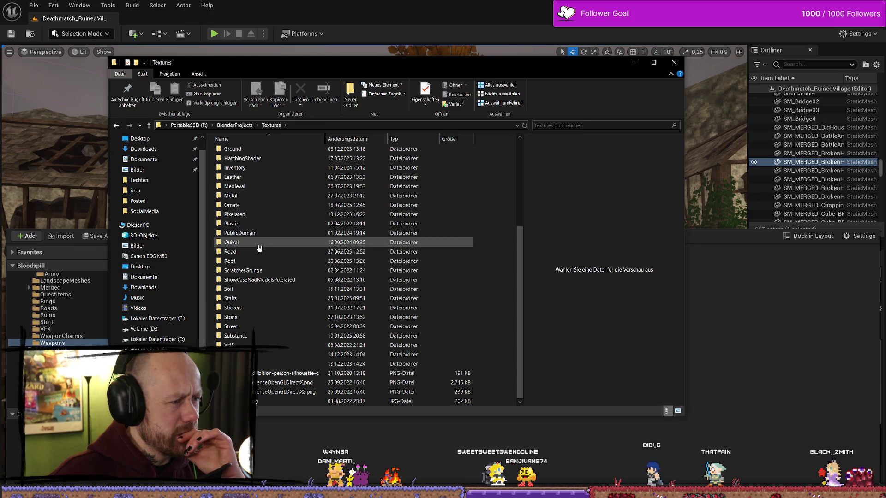
pyautogui.doubleClick(252, 215)
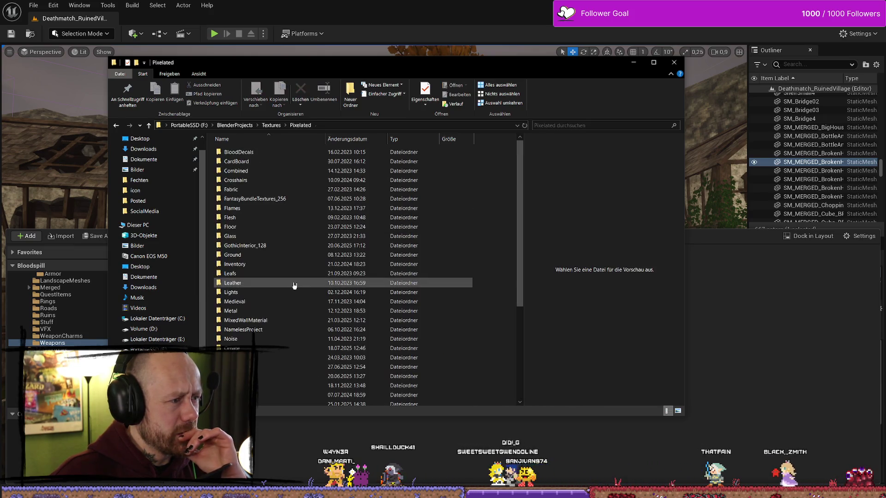
pyautogui.scroll(-5, 275, 276)
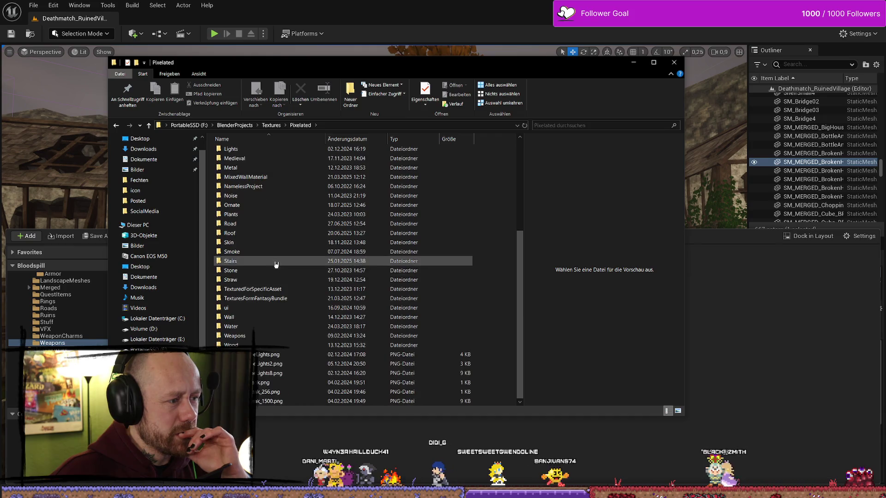
pyautogui.doubleClick(281, 290)
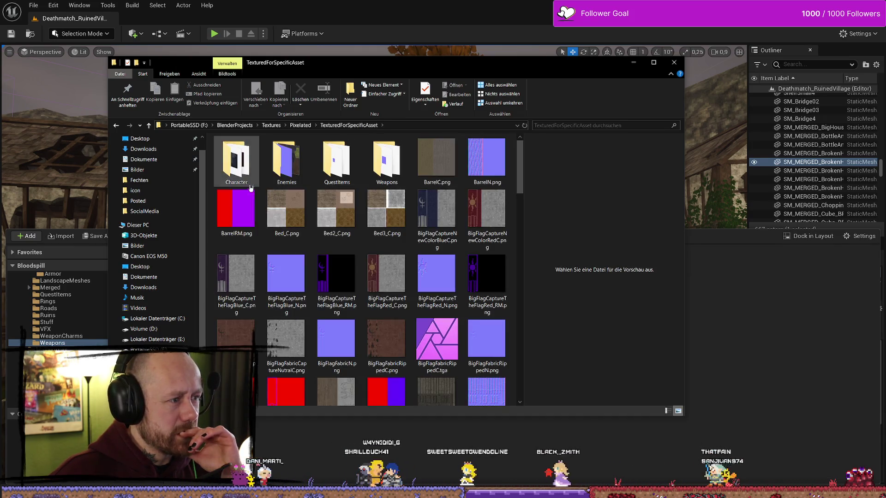
pyautogui.doubleClick(408, 174)
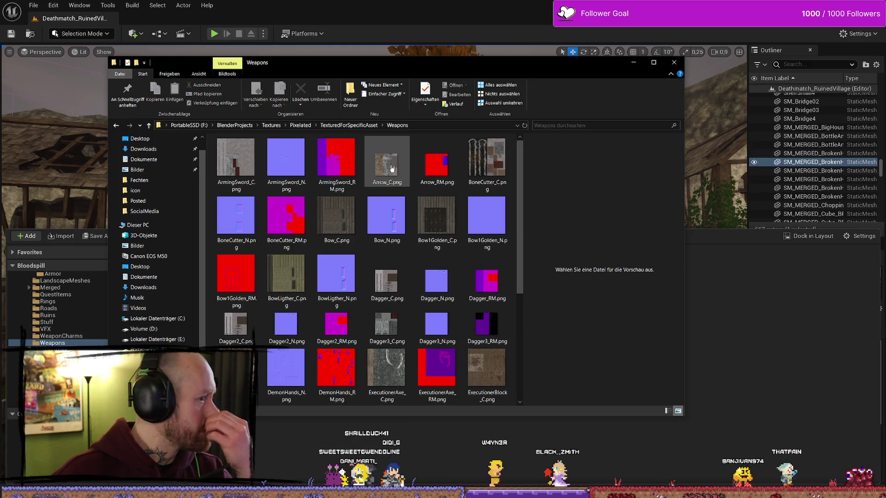
pyautogui.moveTo(520, 260); pyautogui.dragTo(520, 356)
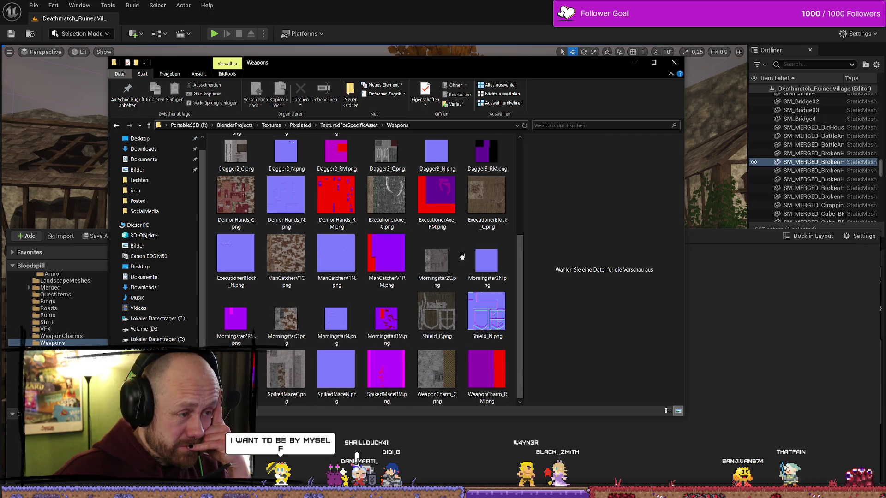
# - Preview the Morningstar textures, stepping through MorningstarC, MorningstarN and the Morningstar2 variants
pyautogui.scroll(3, 461, 256)
pyautogui.scroll(-3, 460, 259)
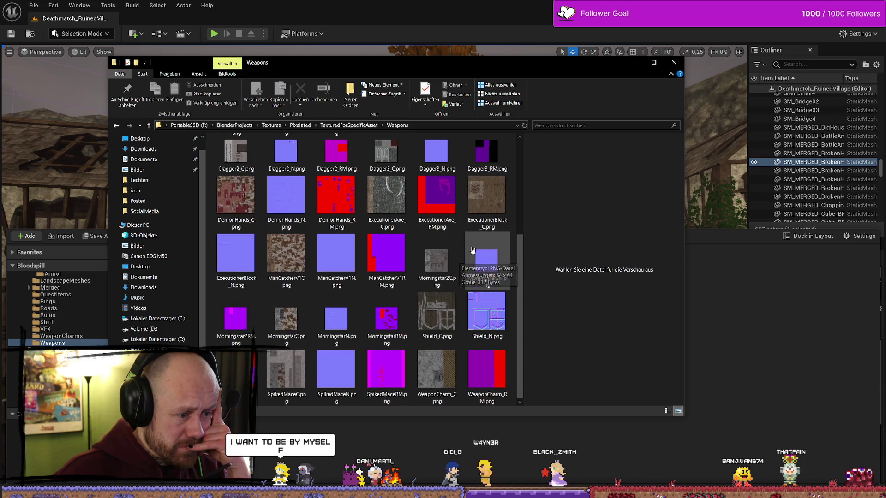
pyautogui.click(492, 372)
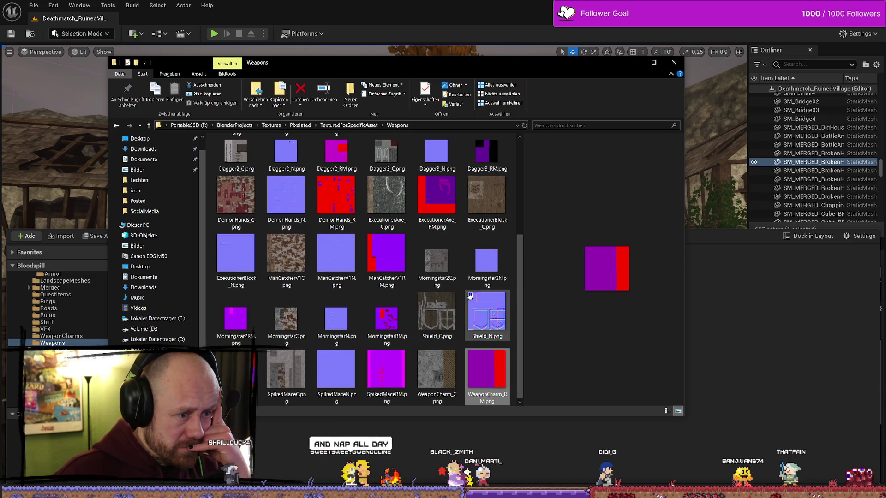
pyautogui.moveTo(283, 251)
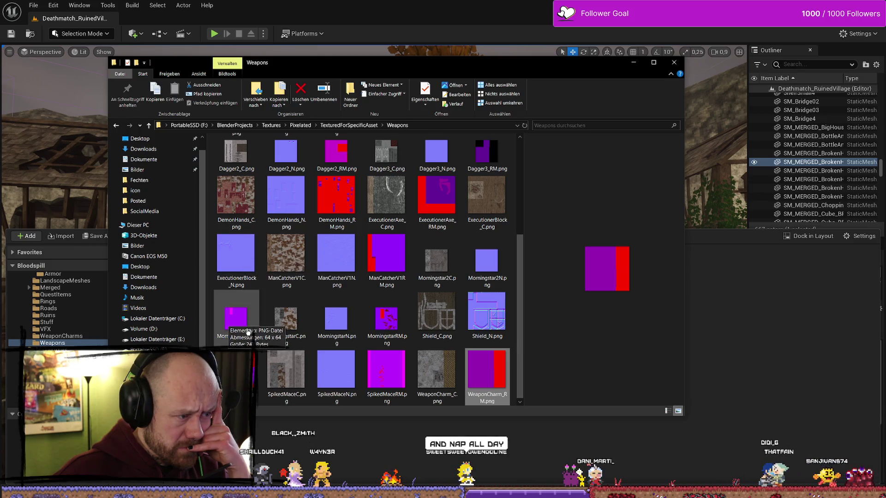
pyautogui.click(236, 318)
pyautogui.click(286, 319)
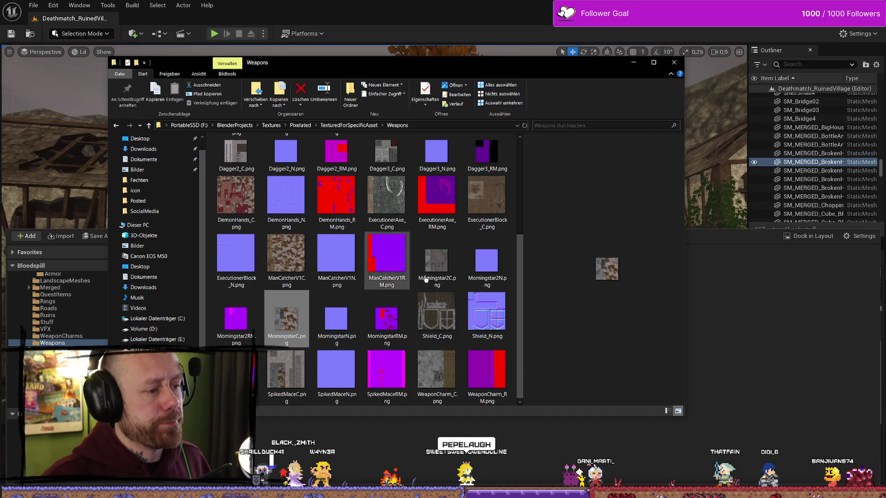
pyautogui.click(438, 258)
pyautogui.click(484, 272)
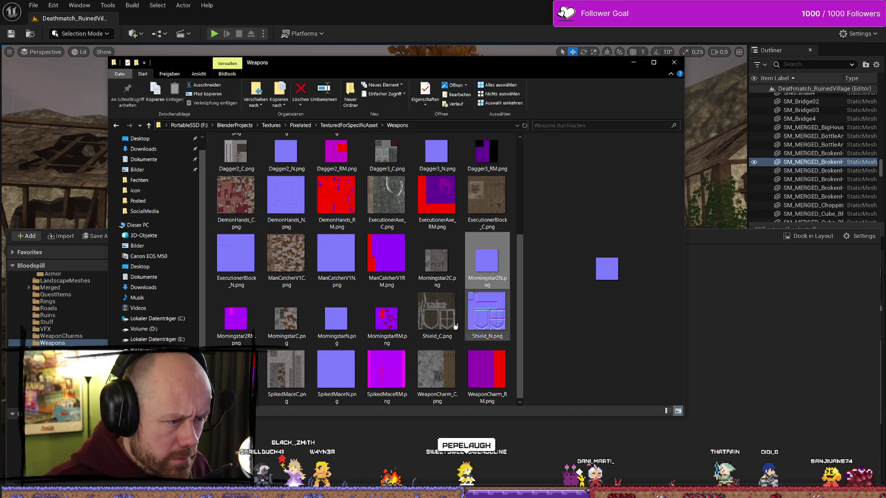
pyautogui.click(285, 318)
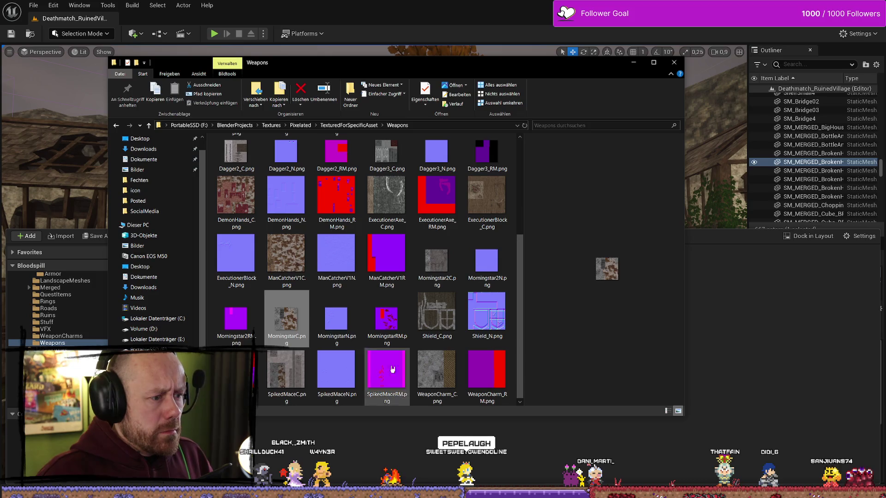
pyautogui.press('Right')
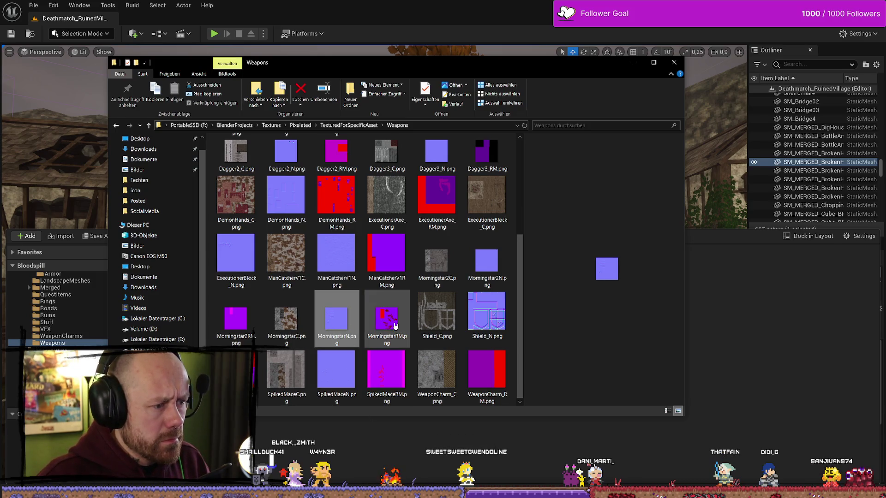
pyautogui.press('Right')
pyautogui.press('Left')
pyautogui.press('Left')
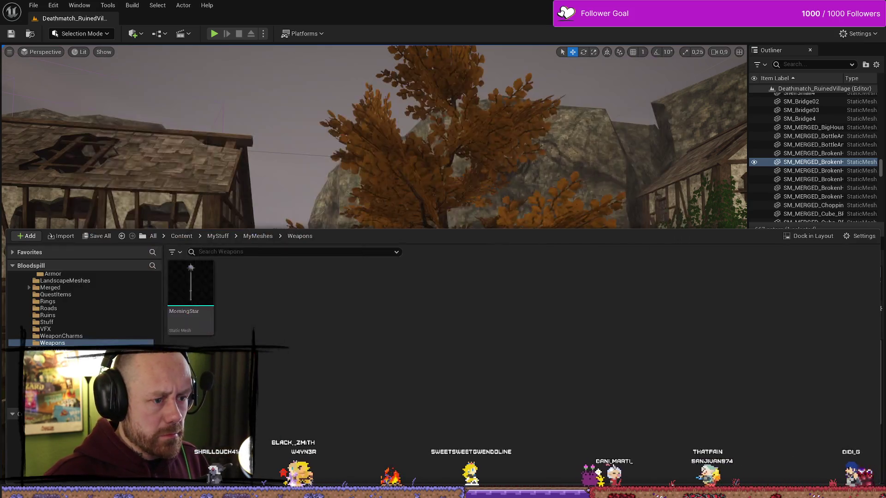
# - Back in Unreal, browse the Content Browser to MyTextures > SpecificAssets
pyautogui.hotkey('alt', 'Tab')
pyautogui.scroll(8, 66, 315)
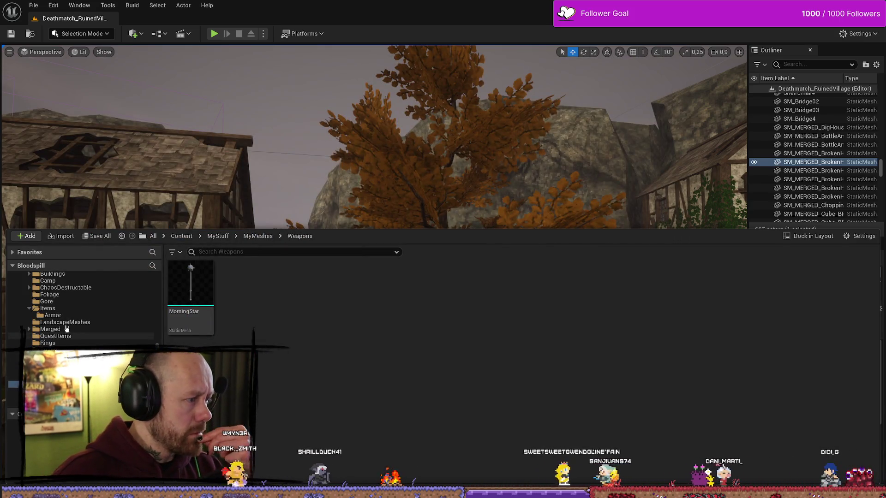
pyautogui.click(66, 315)
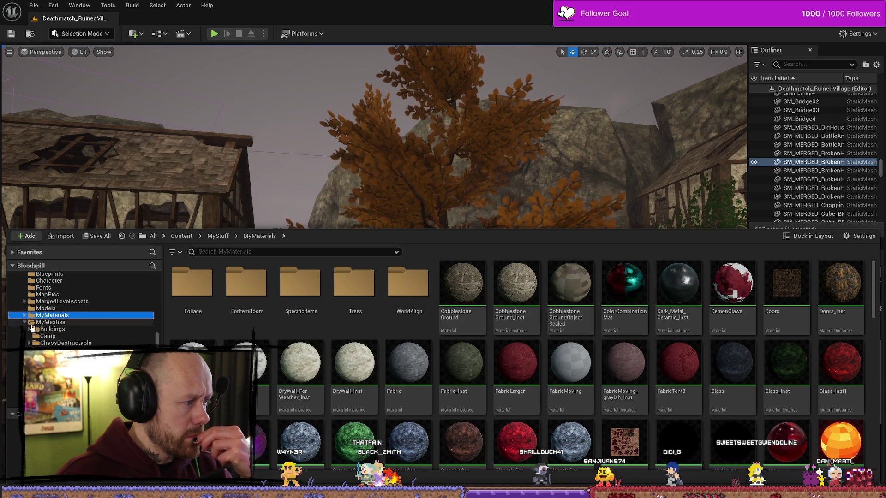
pyautogui.scroll(-5, 33, 327)
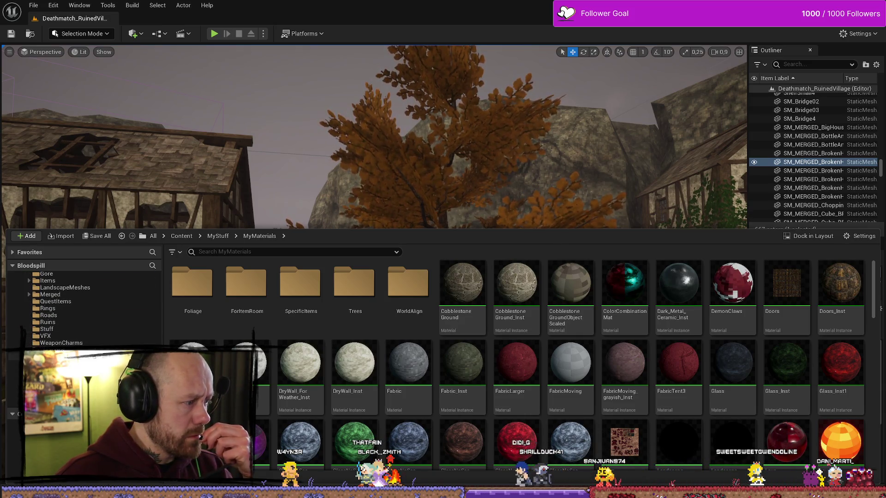
pyautogui.click(51, 357)
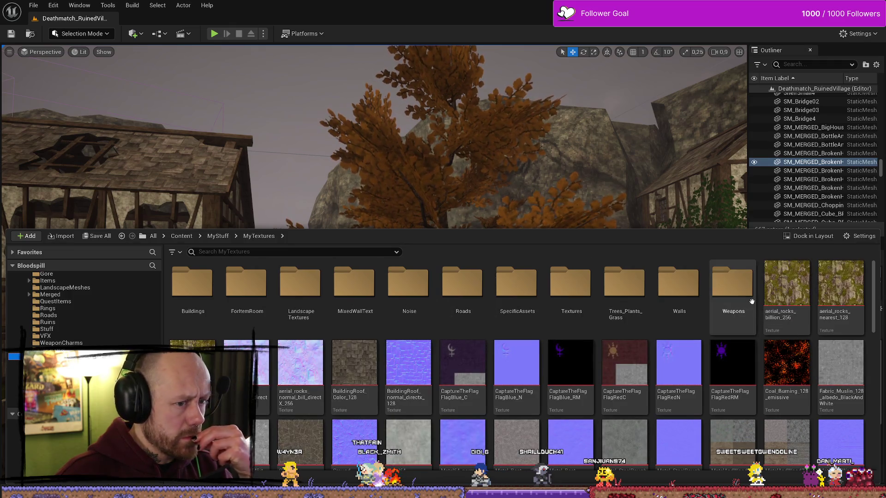
pyautogui.doubleClick(516, 282)
# - Create a new folder named Weapons in SpecificAssets, open it, and drag in the Morningstar textures
pyautogui.scroll(-15, 232, 283)
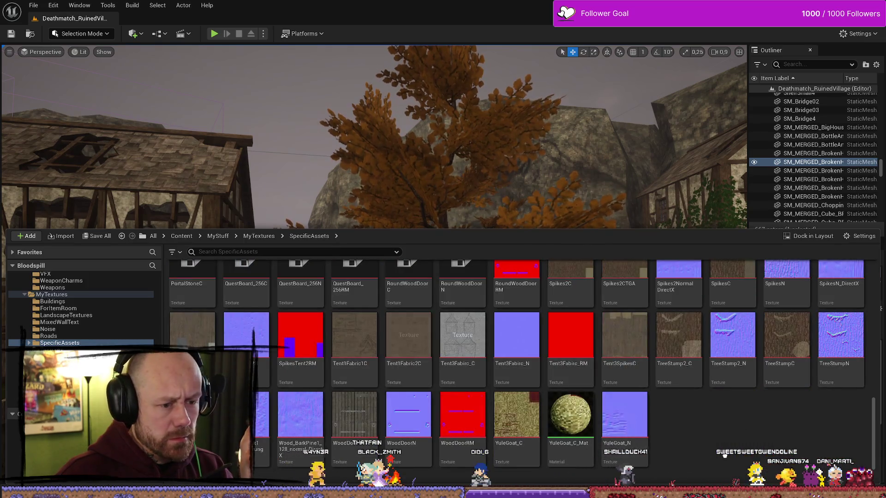
pyautogui.rightClick(724, 455)
pyautogui.click(757, 179)
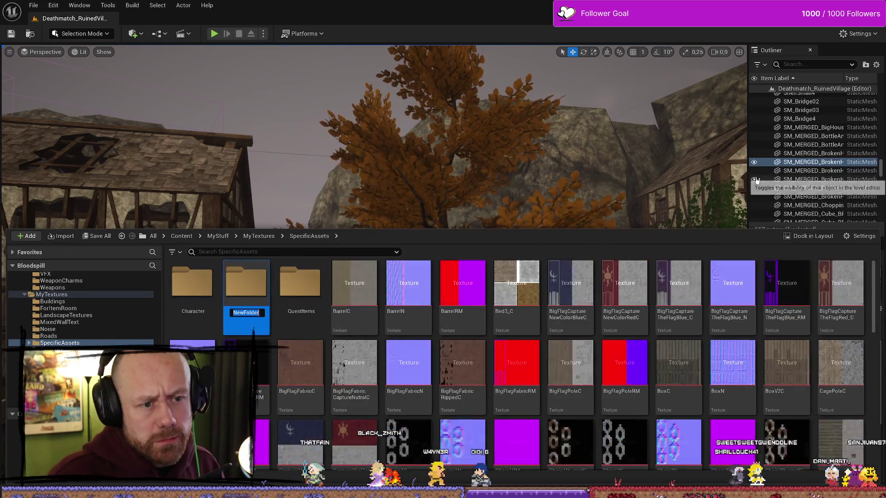
pyautogui.write('Weapoo')
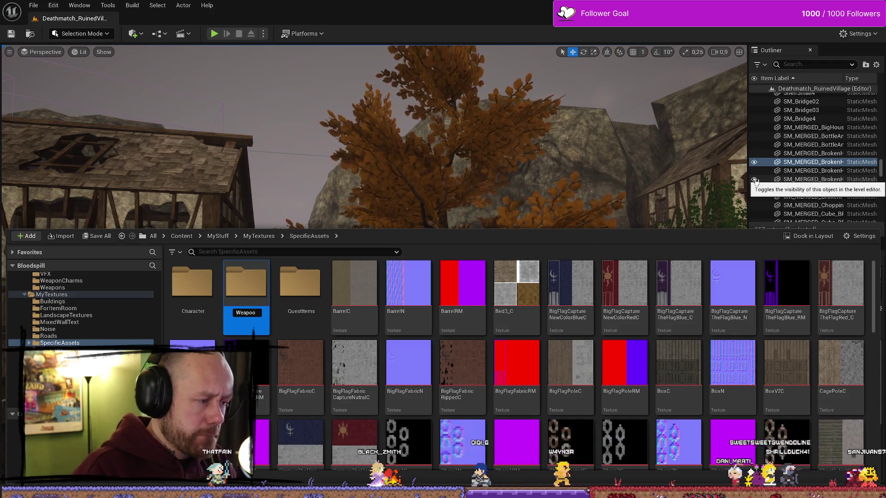
pyautogui.press('BackSpace')
pyautogui.write('ns')
pyautogui.press('Return')
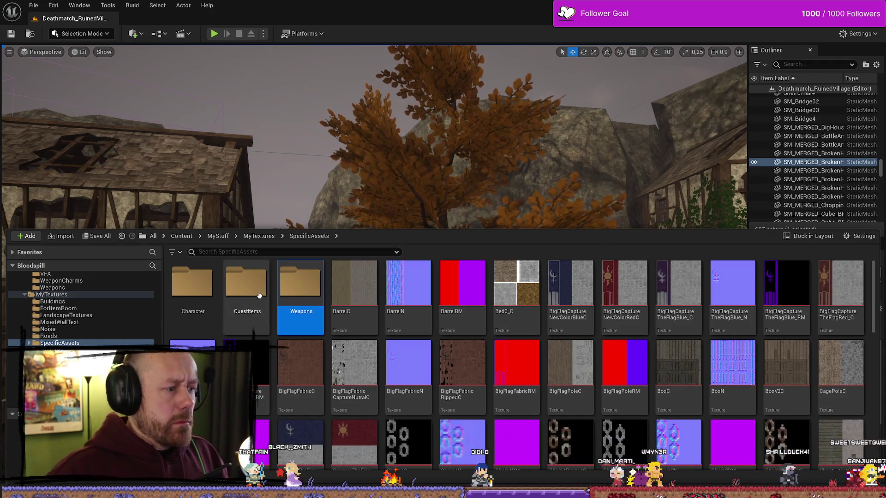
pyautogui.doubleClick(300, 293)
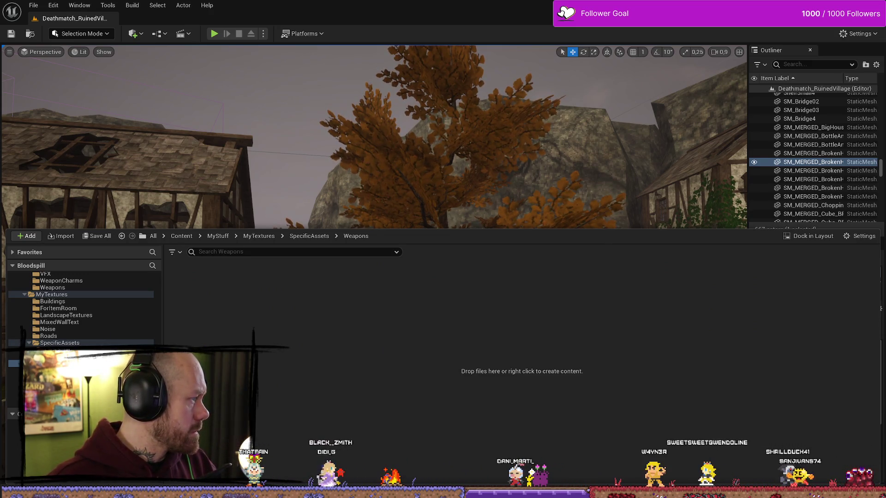
pyautogui.moveTo(415, 373); pyautogui.dragTo(446, 369)
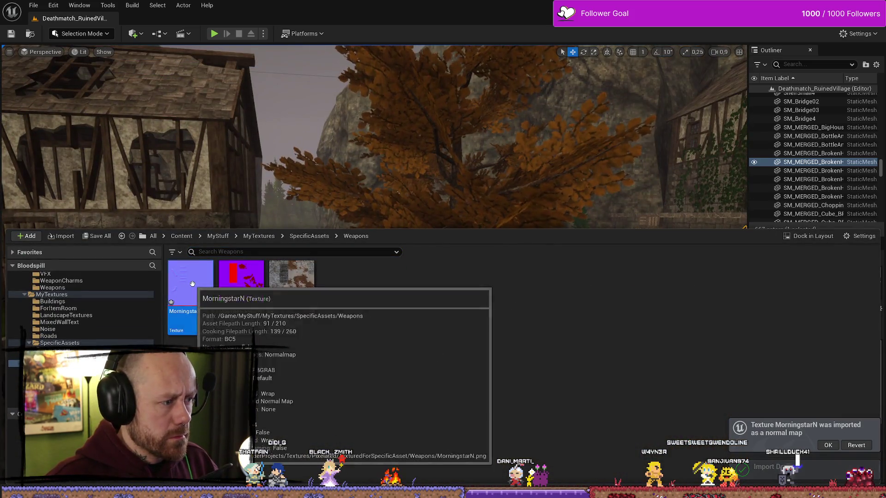
# - Select the three imported Morningstar textures and bring up their Asset Actions menu
pyautogui.keyDown('shift'); pyautogui.click(300, 295); pyautogui.keyUp('shift')
pyautogui.rightClick(300, 296)
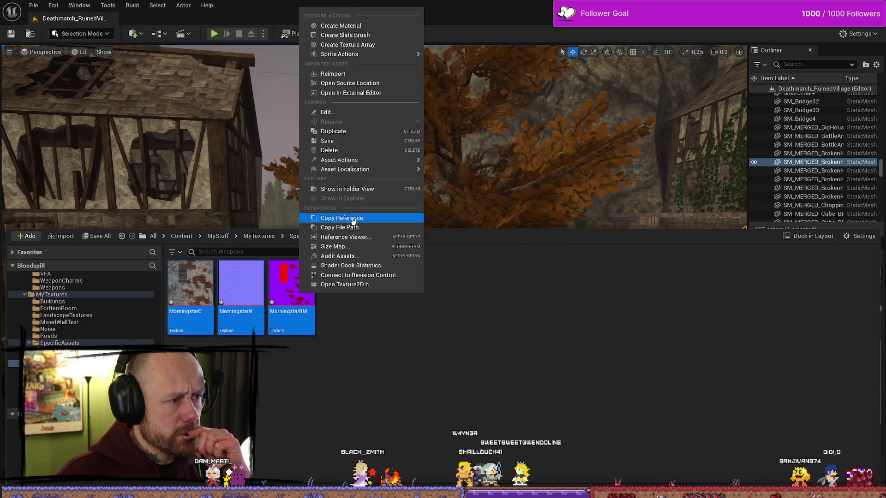
pyautogui.moveTo(386, 163)
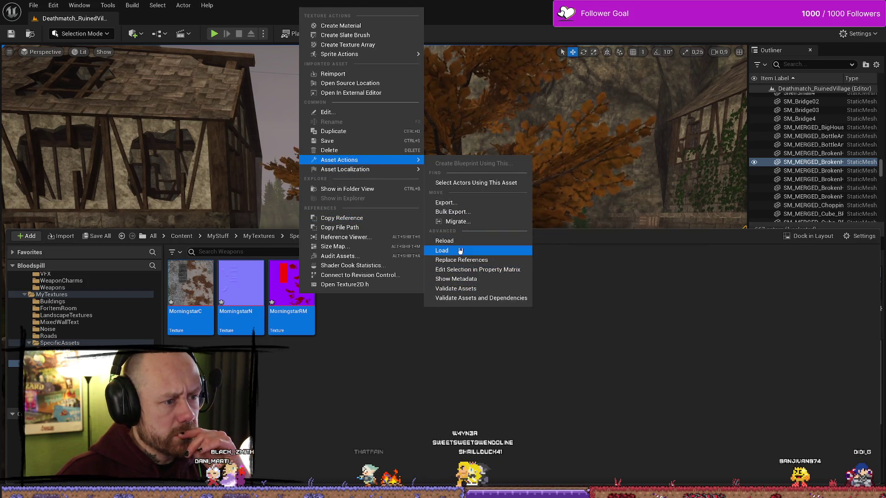
# - Edit the three Morningstar textures in the Property Matrix, set Filter to Nearest, and save
pyautogui.click(492, 270)
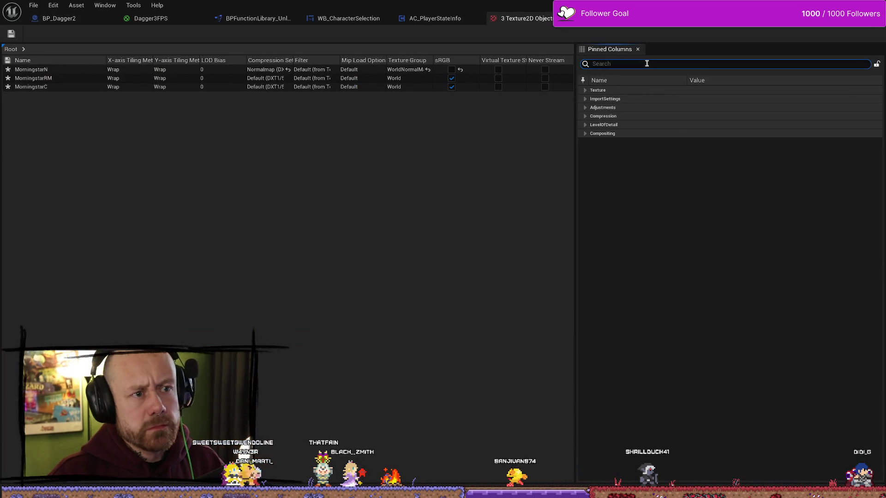
pyautogui.write('filter')
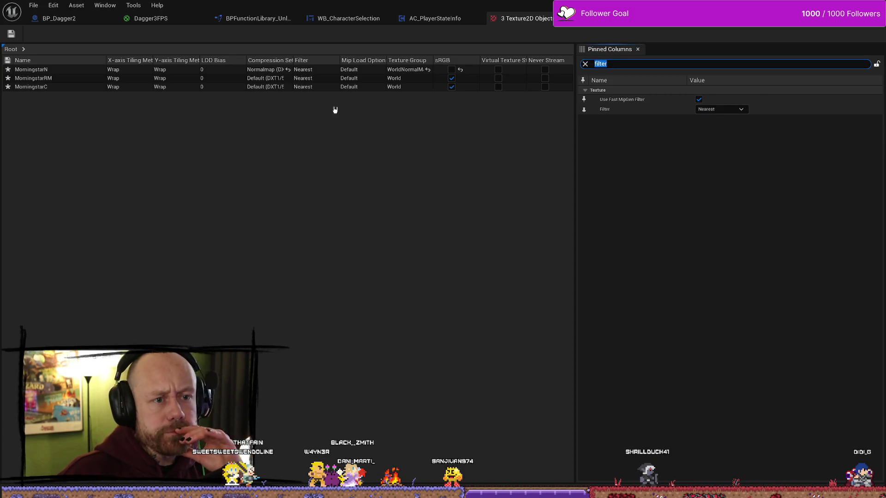
pyautogui.click(33, 5)
pyautogui.click(47, 47)
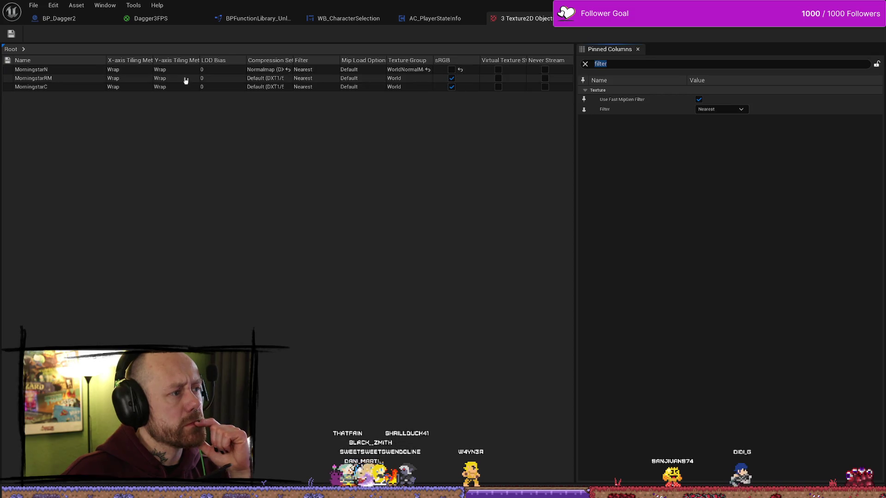
pyautogui.click(309, 87)
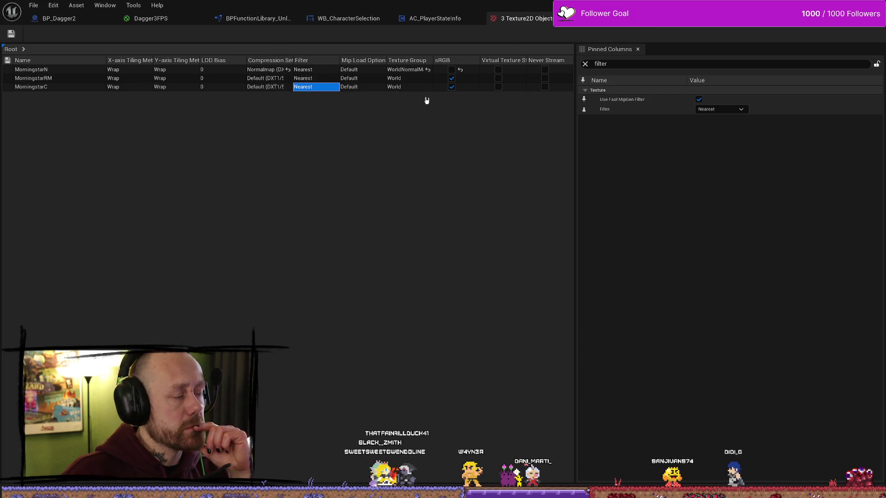
pyautogui.hotkey('ctrl', 'w')
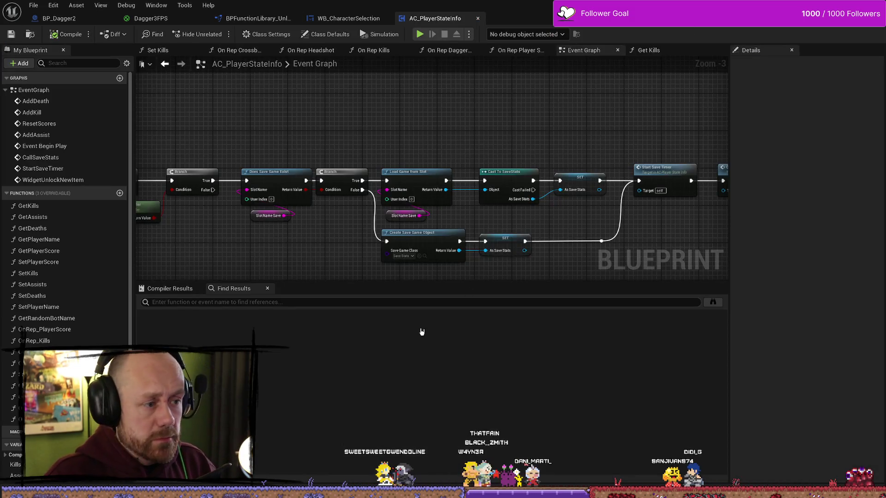
# - Navigate the Content Drawer to MyMaterials > SpecificItems > Weapons and scroll through its weapon materials
pyautogui.hotkey('ctrl', 'space')
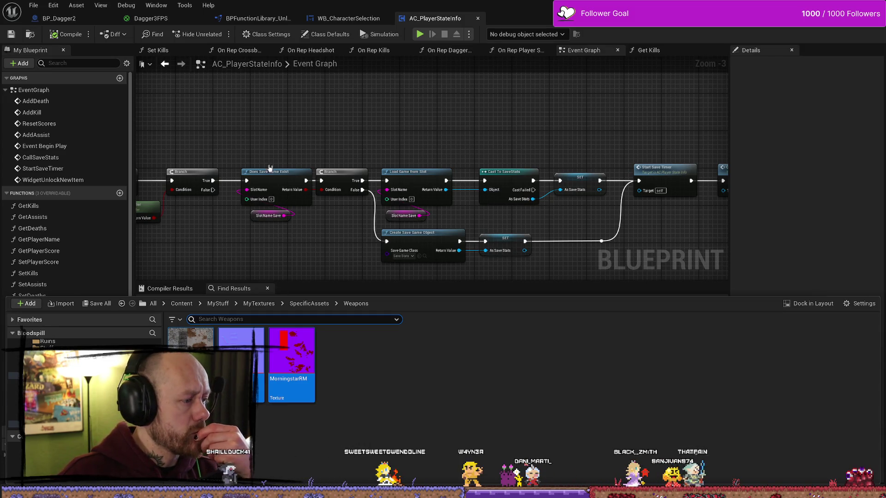
pyautogui.doubleClick(723, 19)
pyautogui.doubleClick(723, 7)
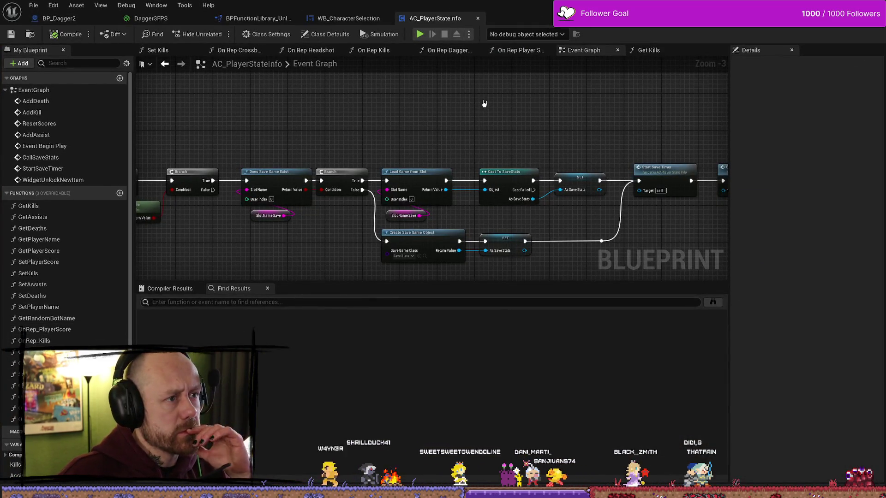
pyautogui.hotkey('ctrl', 'space')
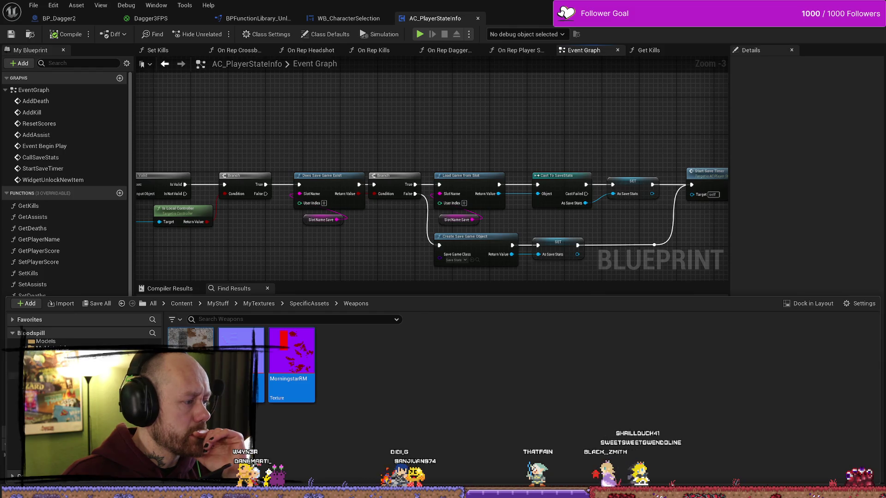
pyautogui.click(14, 382)
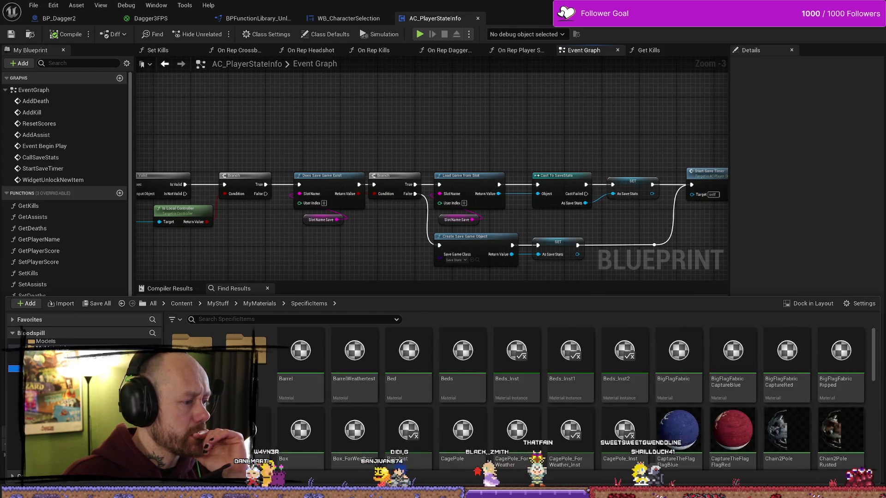
pyautogui.rightClick(516, 445)
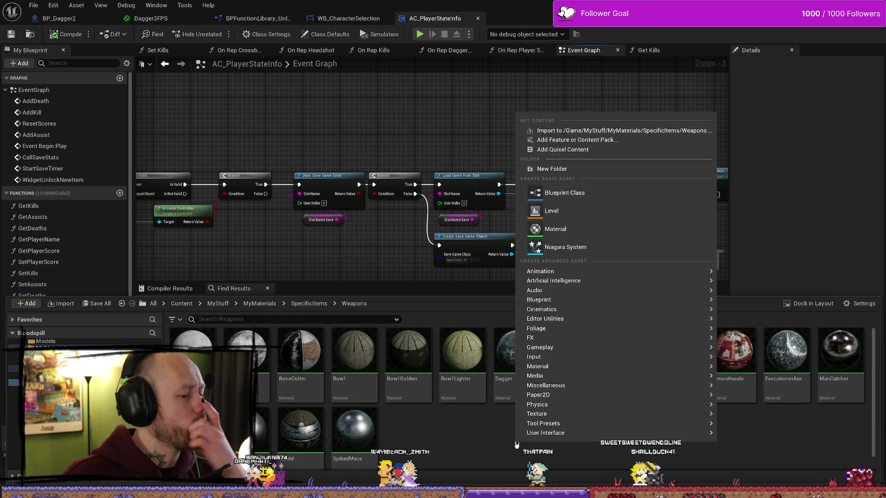
pyautogui.click(559, 441)
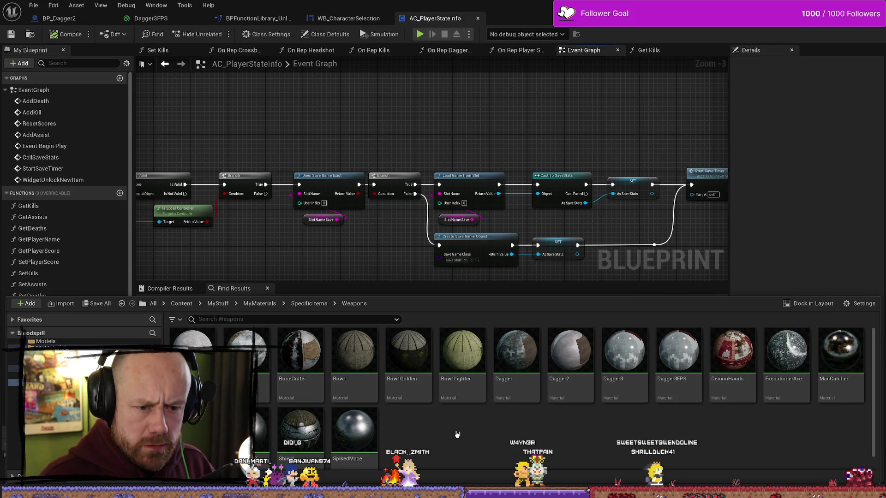
pyautogui.scroll(-1, 476, 430)
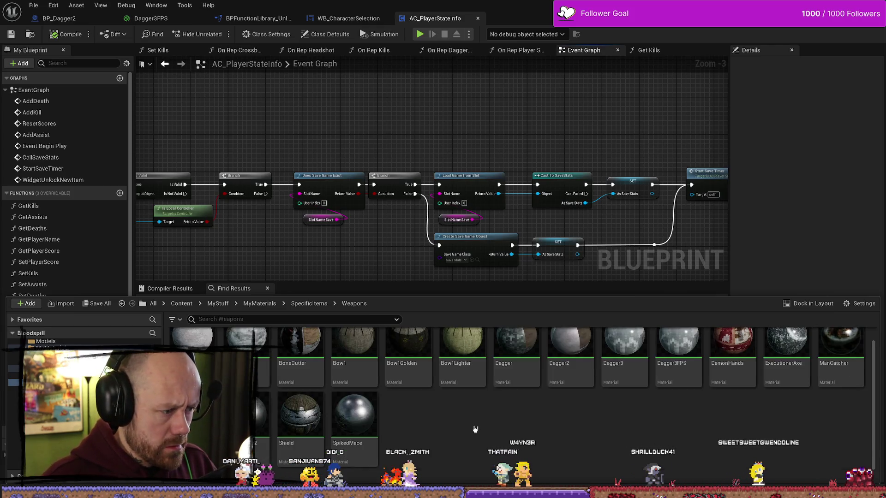
# - Open the Morningstar material and preview it on a flat plane
pyautogui.doubleClick(192, 415)
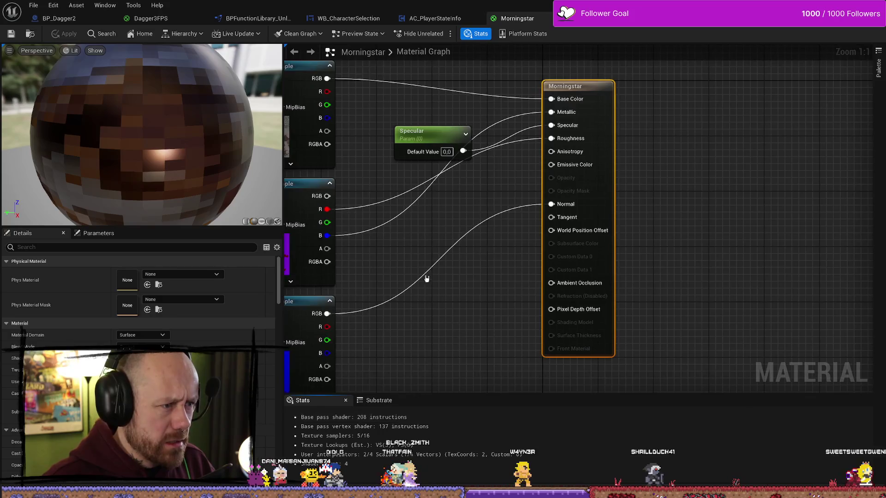
pyautogui.scroll(2, 443, 139)
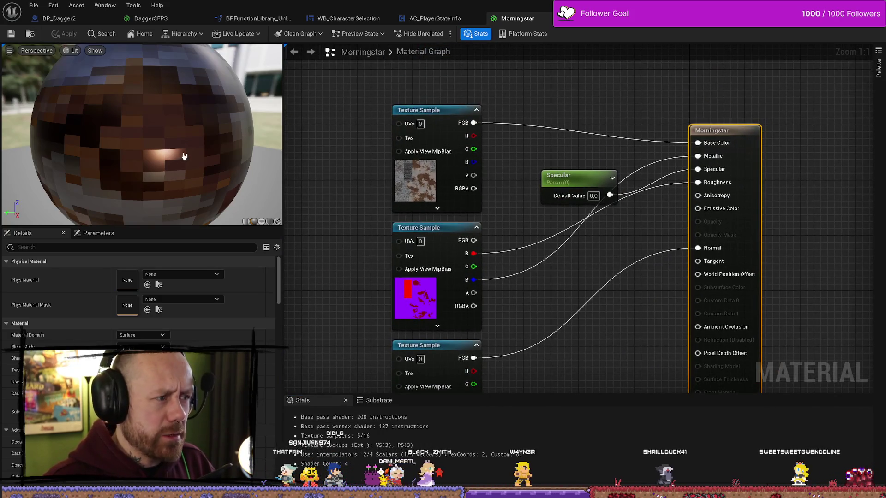
pyautogui.click(261, 221)
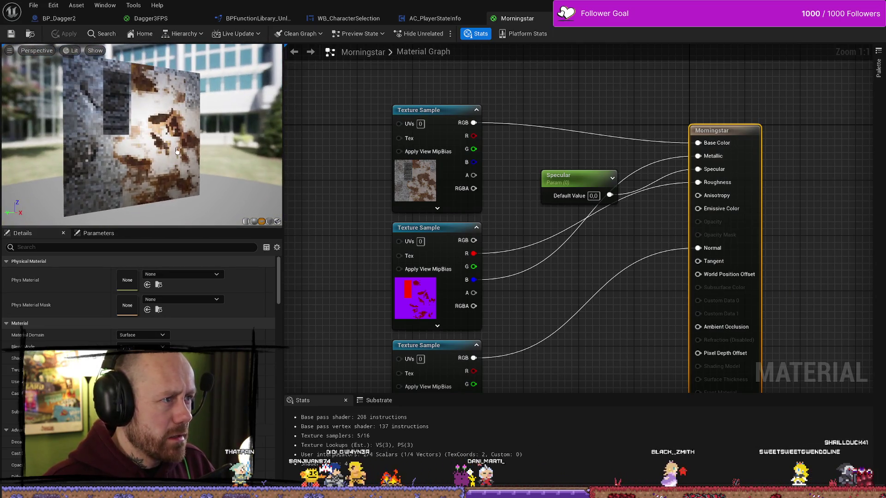
# - Browse the Content Drawer to the MyMeshes > Weapons folder
pyautogui.hotkey('ctrl', 'space')
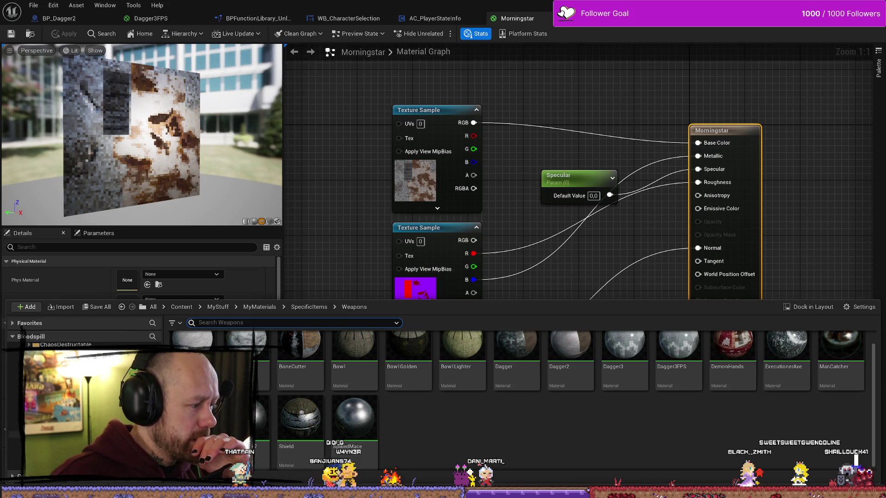
pyautogui.click(14, 434)
pyautogui.moveTo(191, 338)
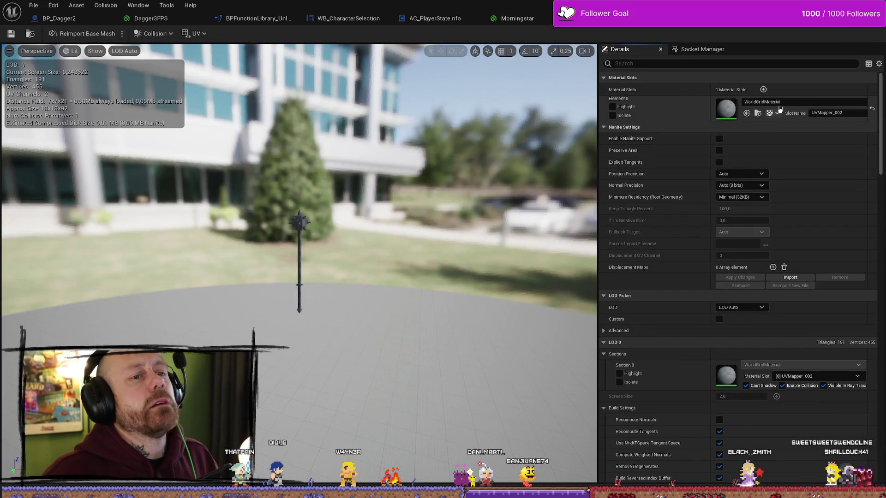
# - Assign the Morningstar material to the MorningStar mesh's Element 0 and Save All
pyautogui.click(782, 102)
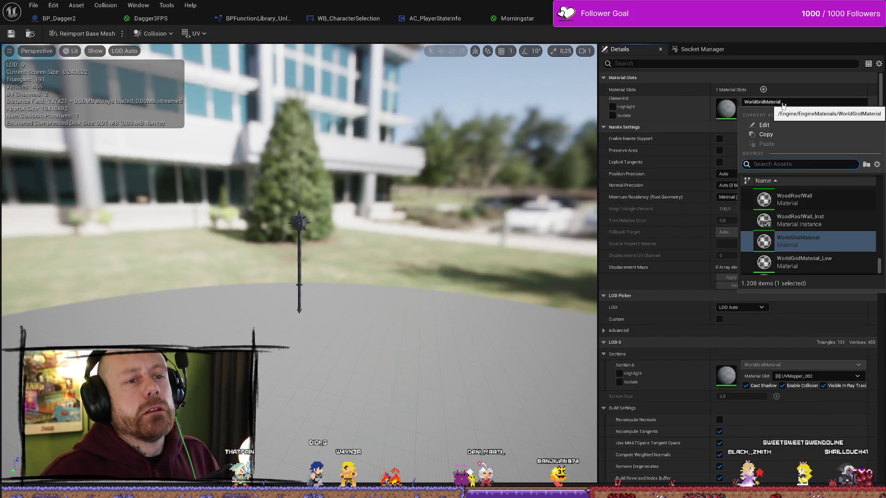
pyautogui.write('morn')
pyautogui.press('Return')
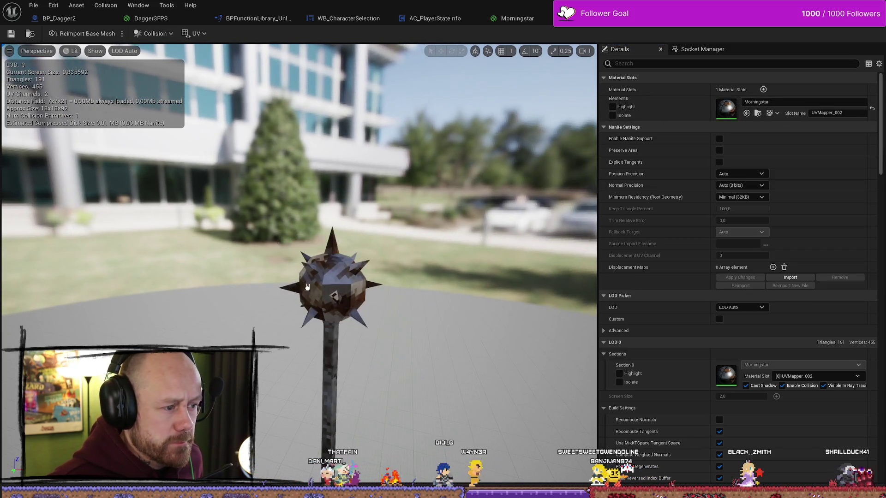
pyautogui.click(34, 6)
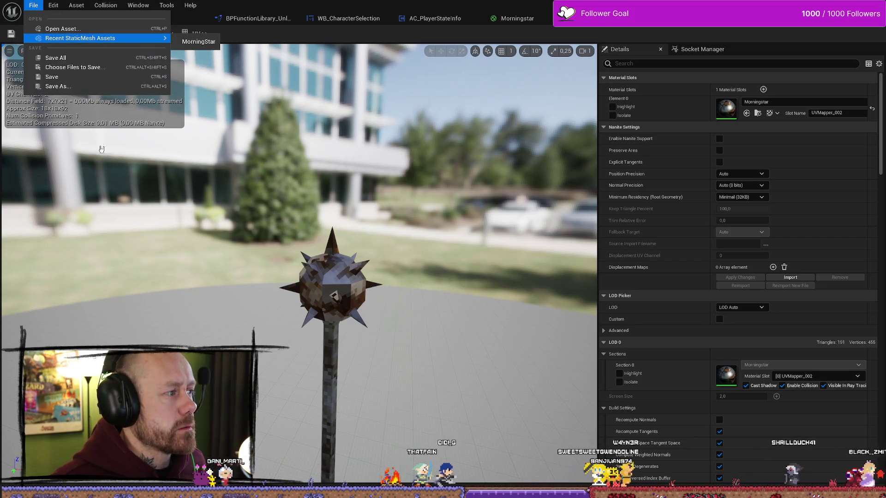
pyautogui.click(70, 62)
pyautogui.hotkey('alt', 'Tab')
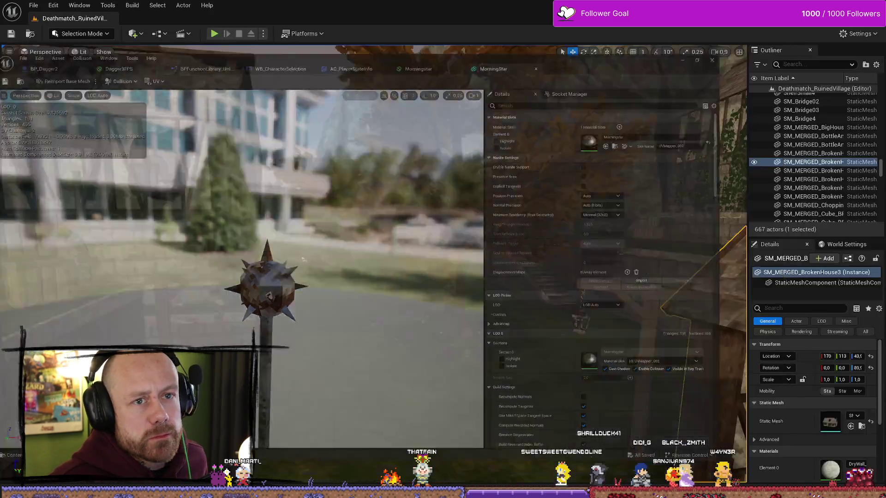
# - Browse the Content Drawer folder tree back up to the top-level Content folders
pyautogui.hotkey('ctrl', 'space')
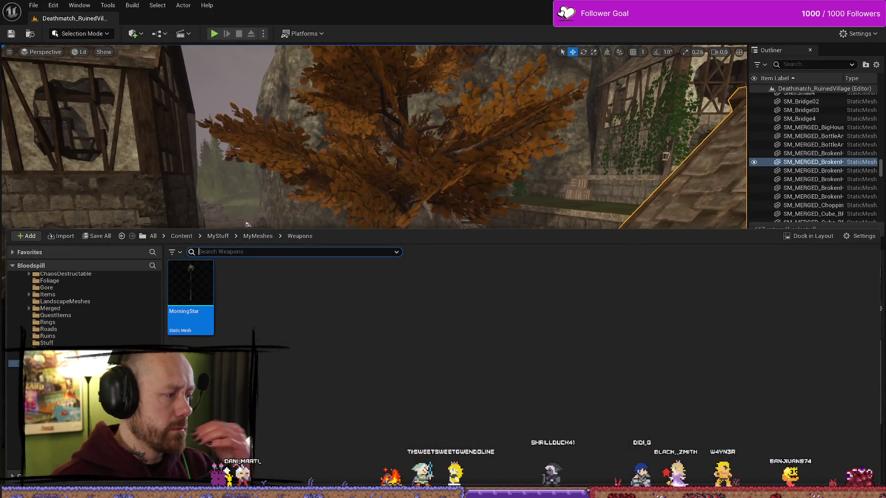
pyautogui.scroll(-10, 62, 323)
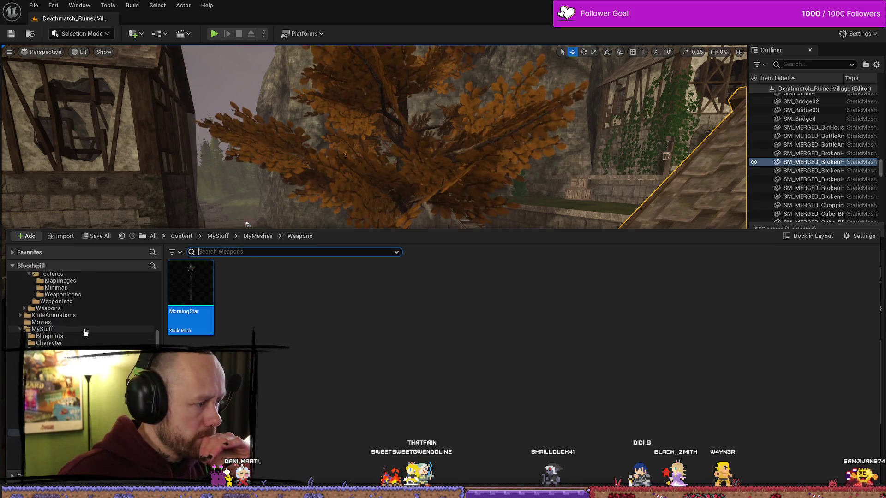
pyautogui.scroll(5, 51, 334)
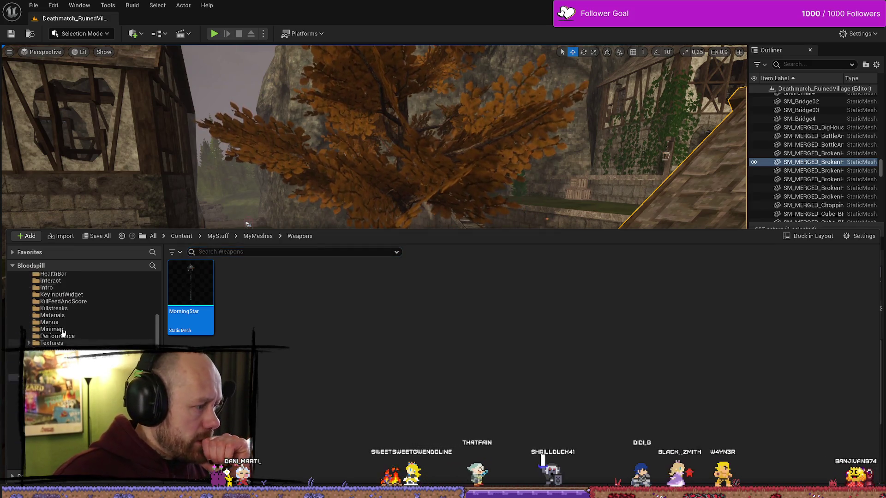
pyautogui.scroll(3, 46, 323)
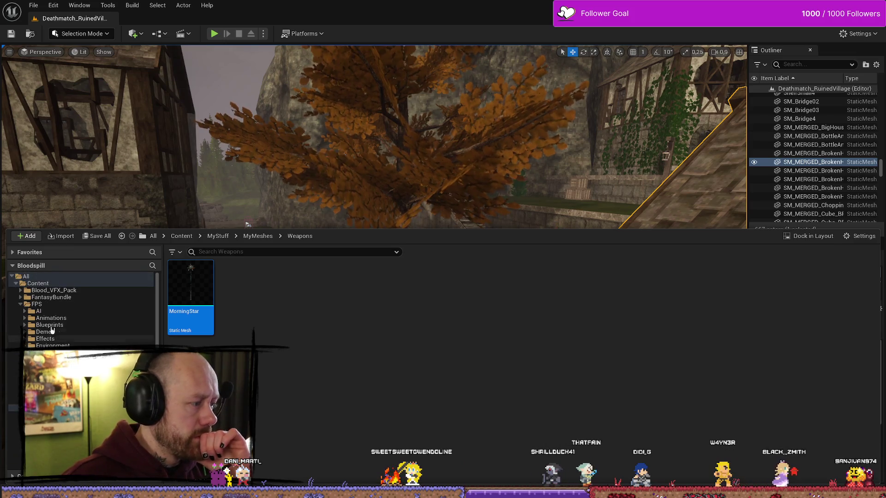
pyautogui.click(70, 298)
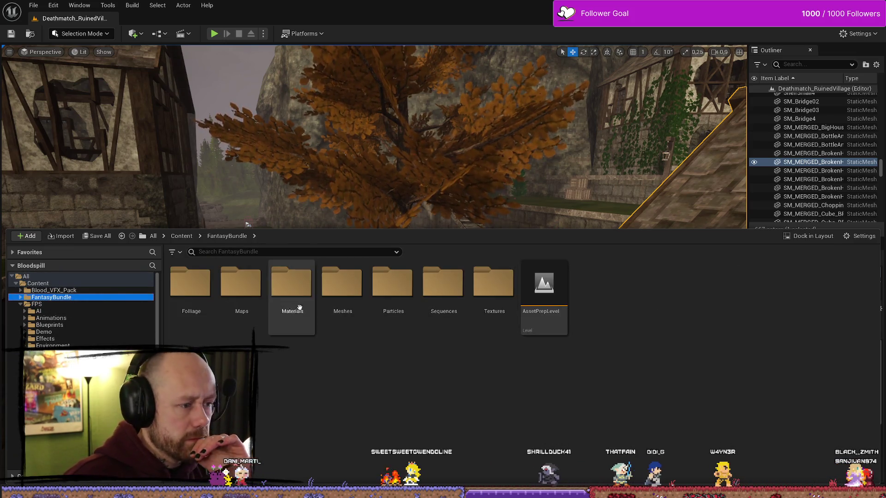
pyautogui.click(20, 304)
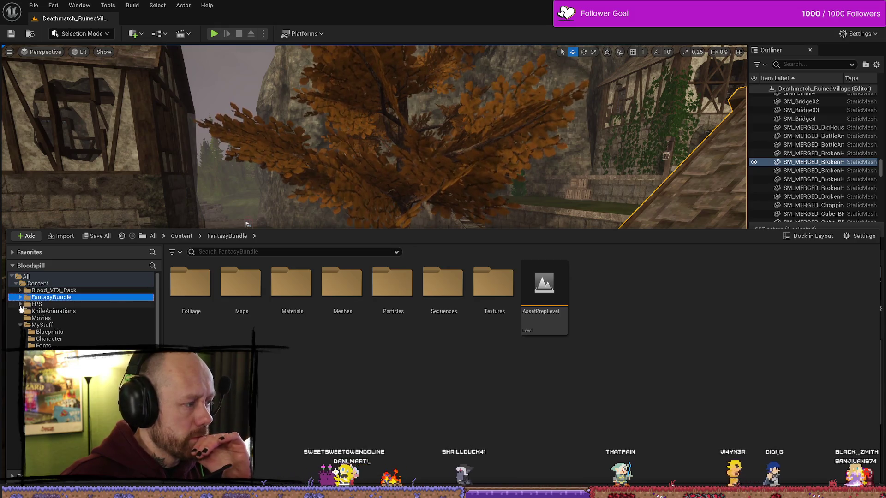
pyautogui.click(21, 326)
pyautogui.click(21, 325)
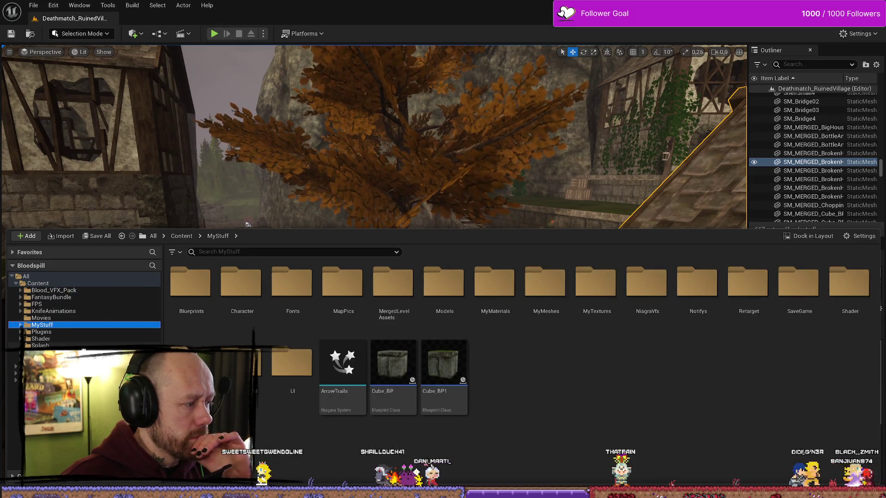
pyautogui.click(53, 290)
pyautogui.click(37, 283)
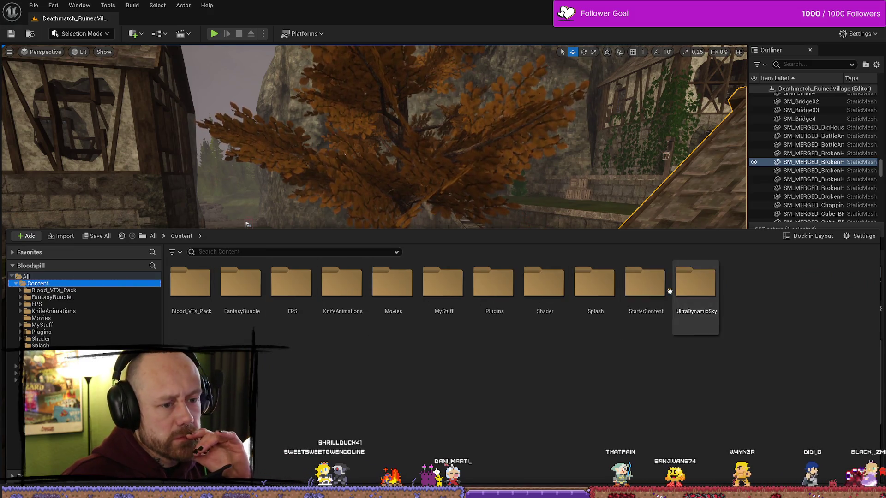
# - Open FPS > Blueprints > Weapons and duplicate the BP_Dagger2 blueprint
pyautogui.doubleClick(292, 291)
pyautogui.doubleClick(292, 291)
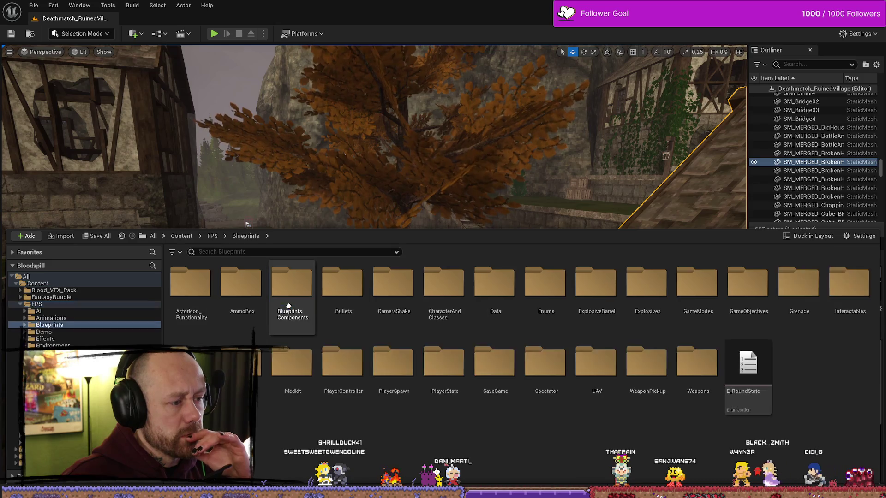
pyautogui.click(681, 360)
pyautogui.doubleClick(681, 360)
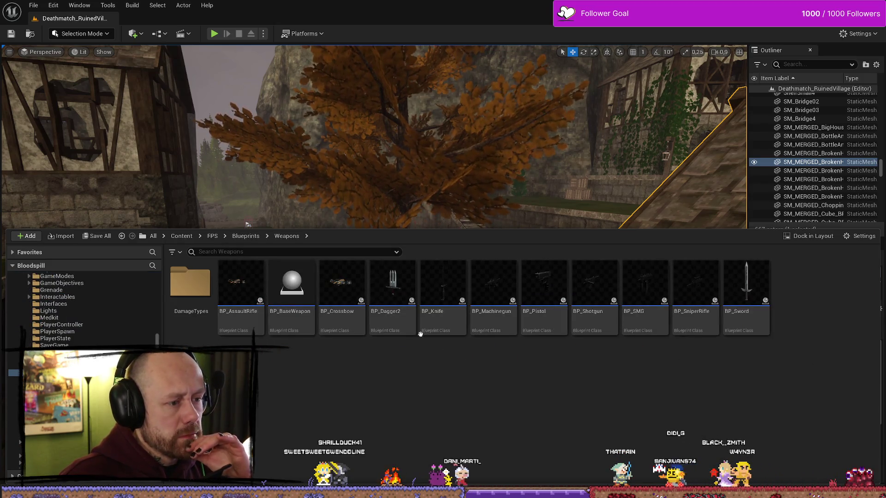
pyautogui.click(392, 291)
pyautogui.rightClick(392, 291)
pyautogui.click(447, 131)
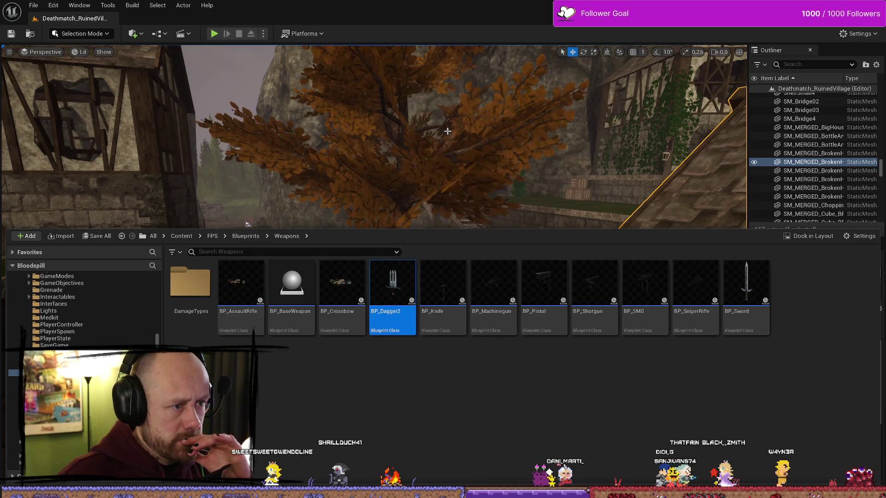
pyautogui.doubleClick(443, 290)
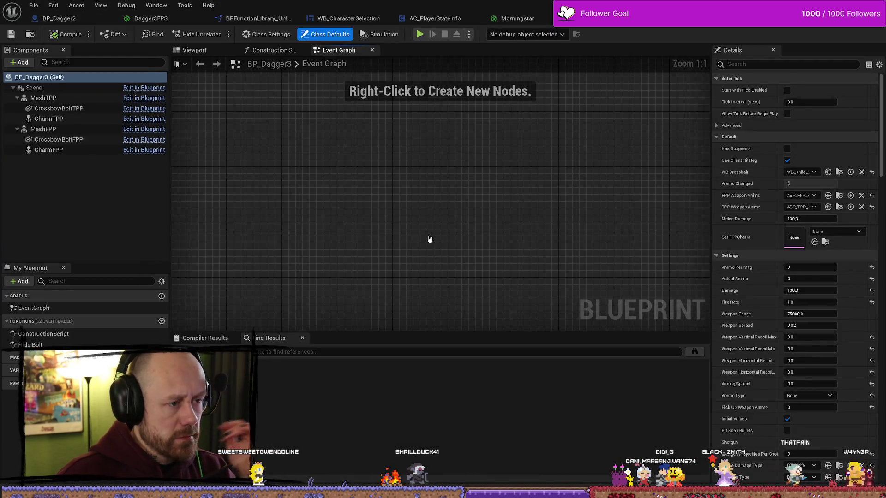
pyautogui.click(194, 50)
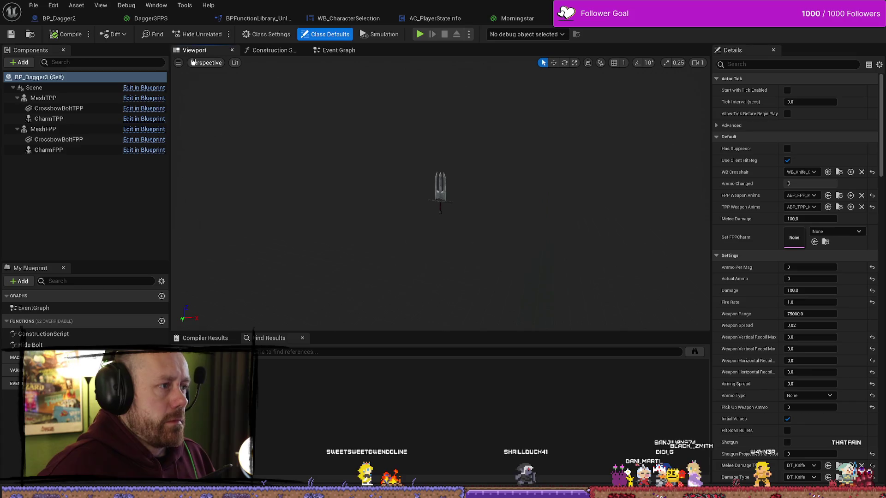
pyautogui.click(441, 189)
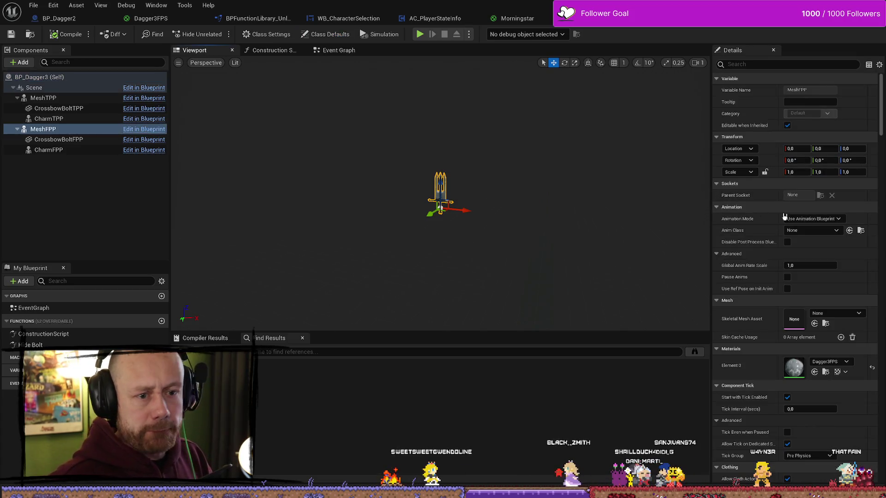
pyautogui.click(829, 362)
pyautogui.click(832, 374)
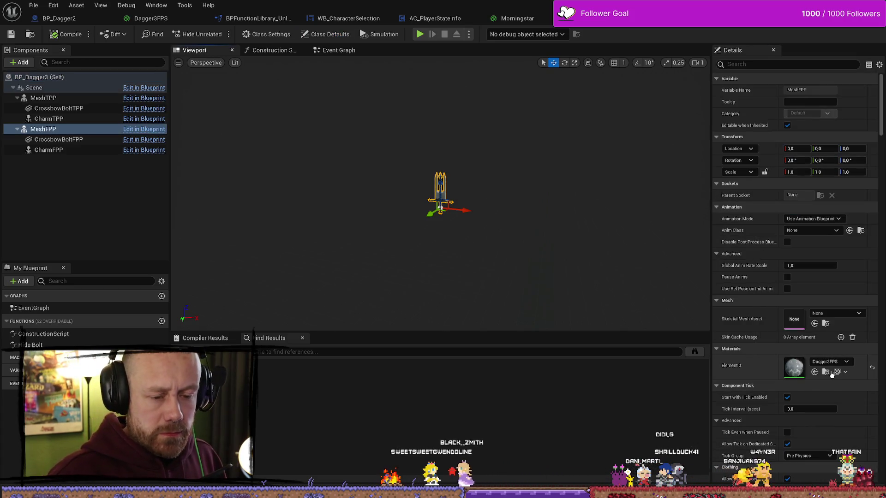
pyautogui.click(42, 98)
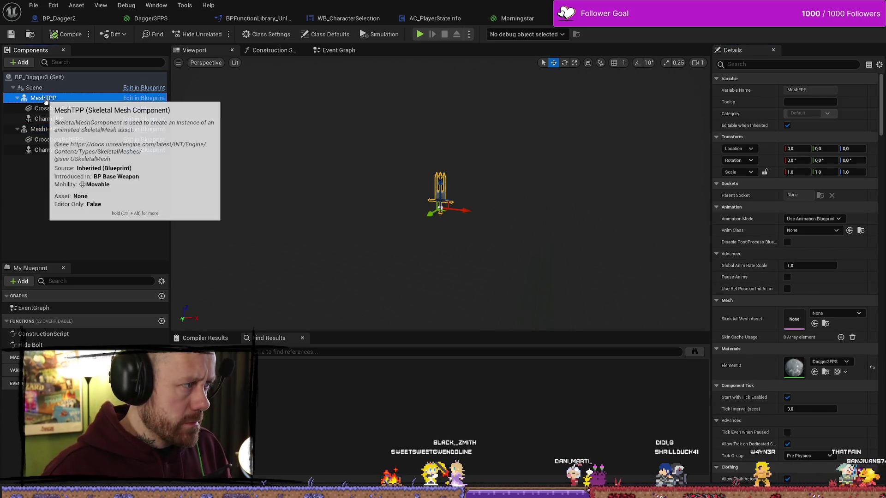
pyautogui.click(835, 315)
pyautogui.write('rnin')
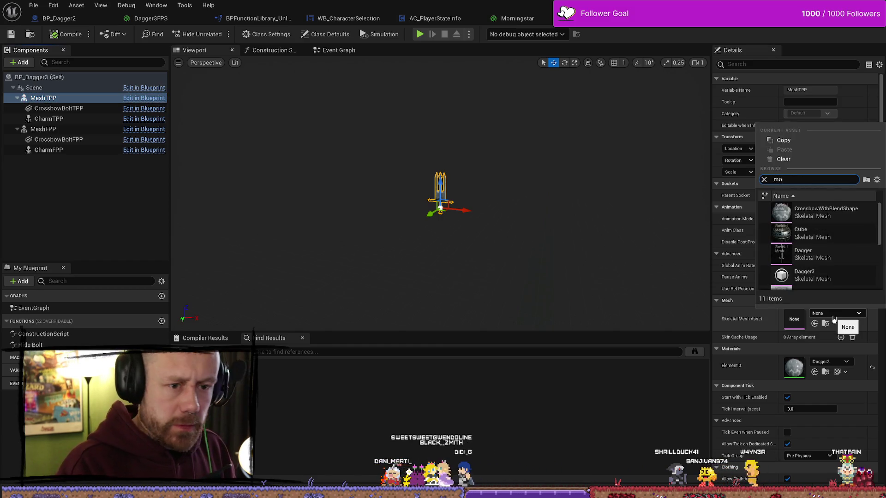
pyautogui.press('BackSpace')
pyautogui.press('BackSpace')
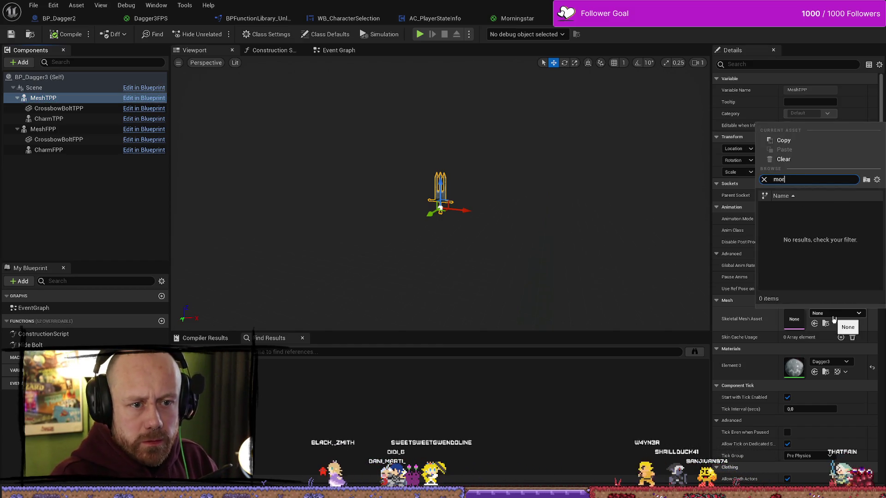
pyautogui.write('ning')
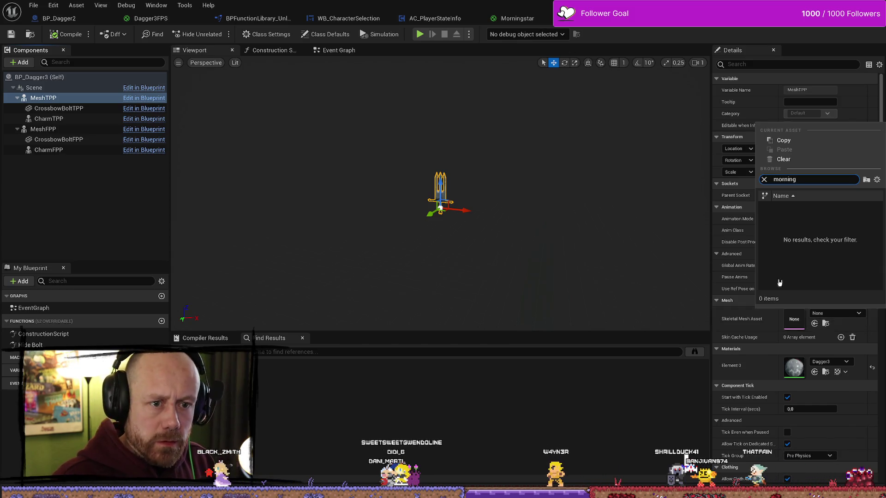
pyautogui.press('Escape')
pyautogui.hotkey('ctrl', 'space')
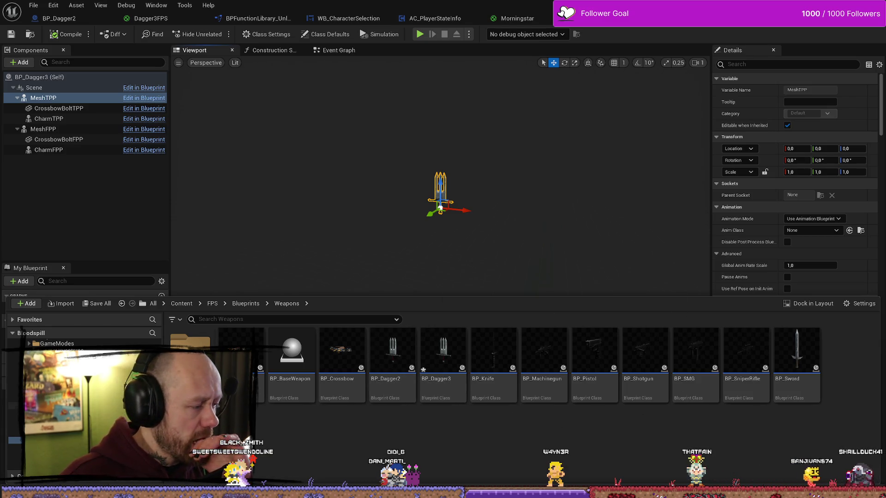
pyautogui.scroll(3, 83, 346)
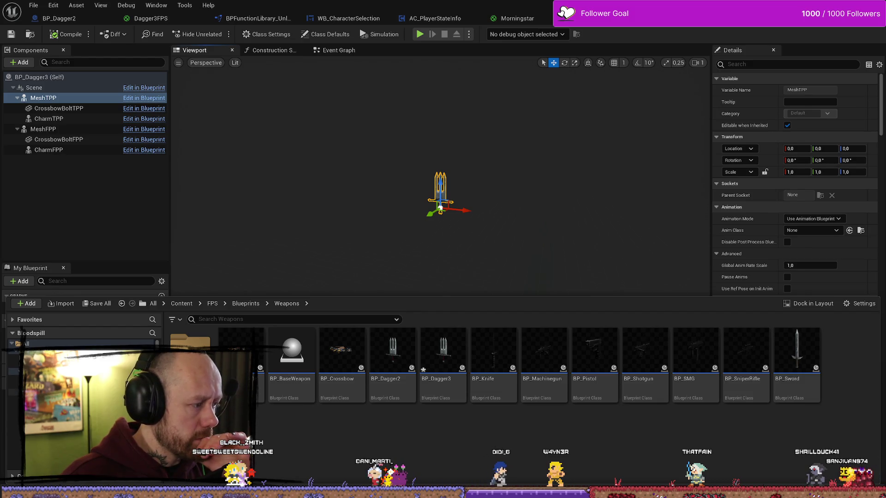
pyautogui.click(37, 392)
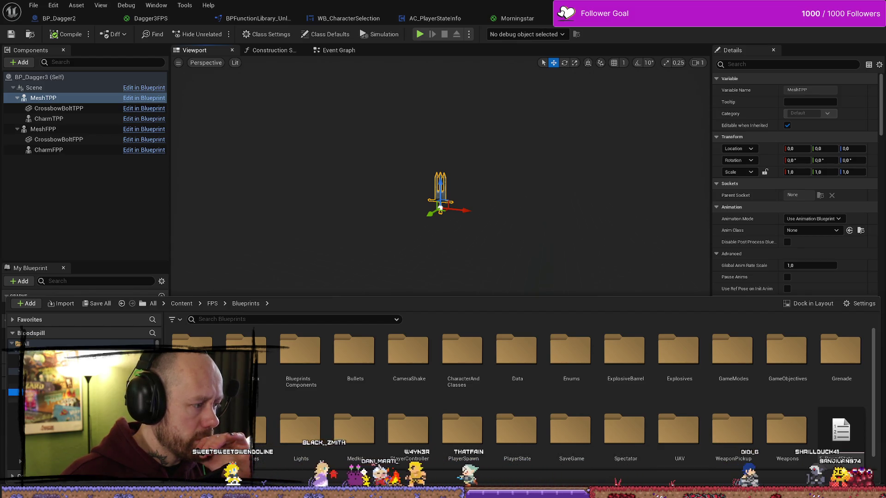
pyautogui.click(411, 223)
# - Locate the MorningStar static mesh in the Content Drawer, show it in its folder, and force-delete it
pyautogui.hotkey('alt', 'Tab')
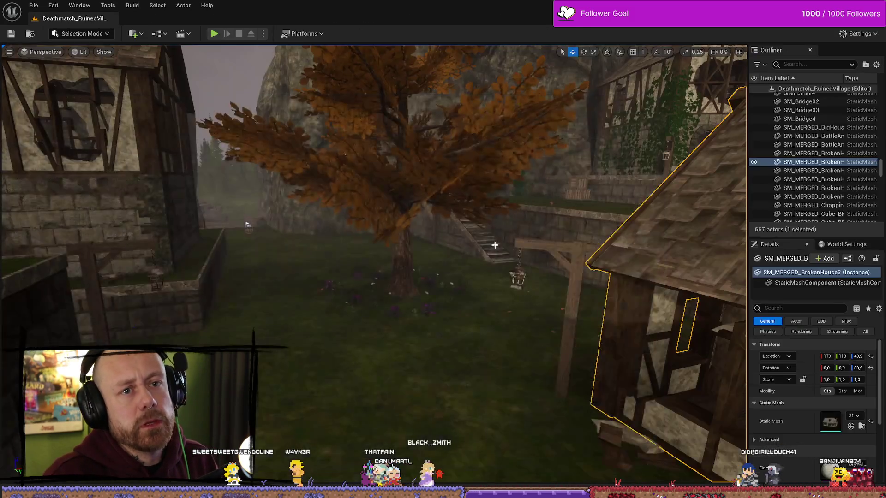
pyautogui.hotkey('ctrl', 'space')
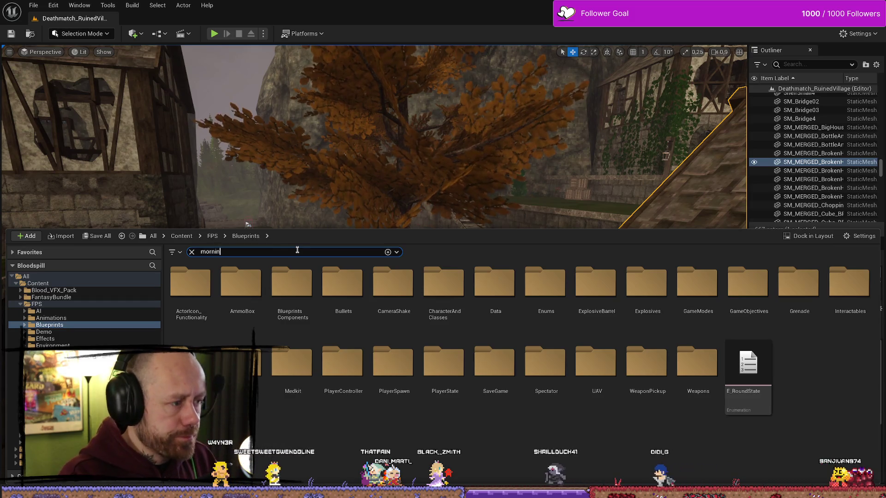
pyautogui.click(38, 283)
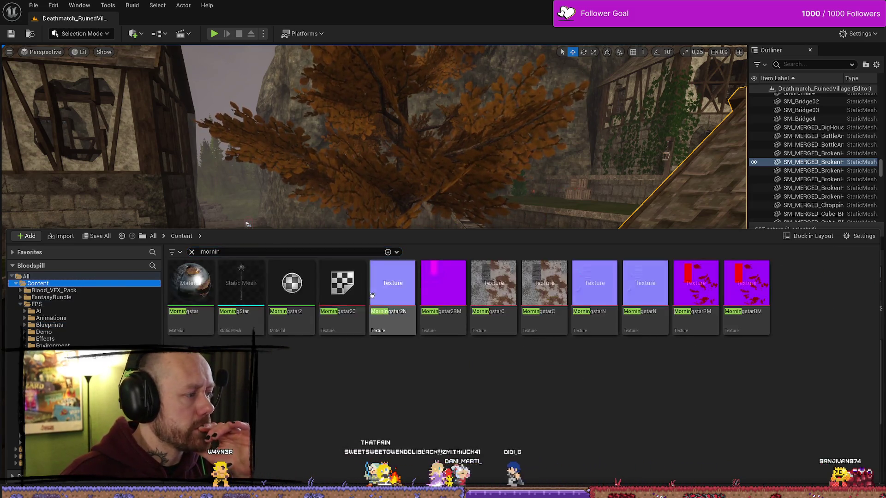
pyautogui.rightClick(249, 295)
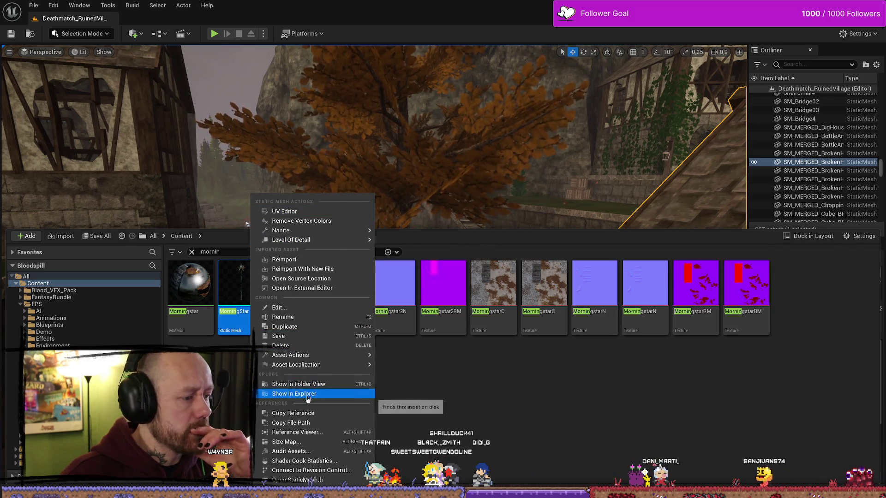
pyautogui.click(308, 394)
pyautogui.rightClick(238, 281)
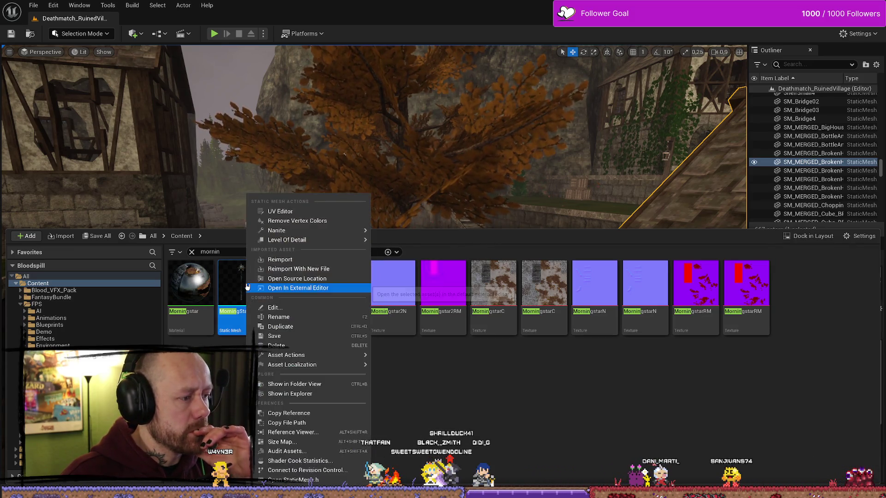
pyautogui.click(306, 394)
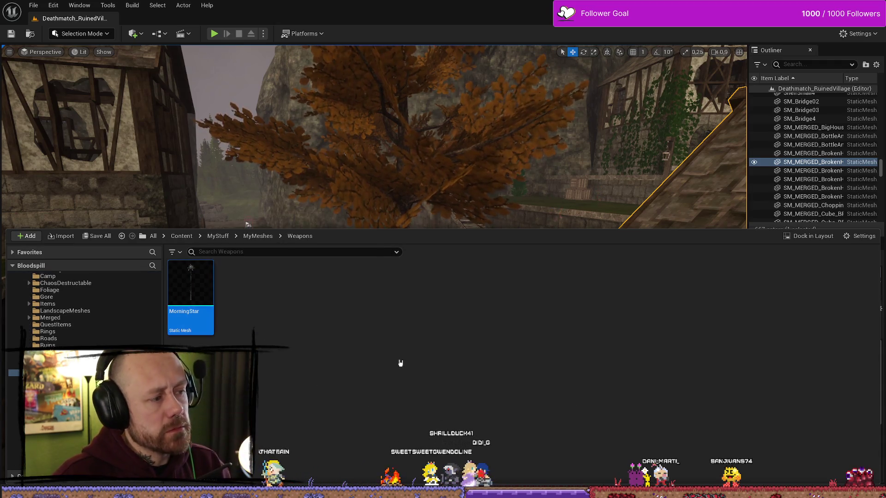
pyautogui.press('Delete')
pyautogui.click(411, 392)
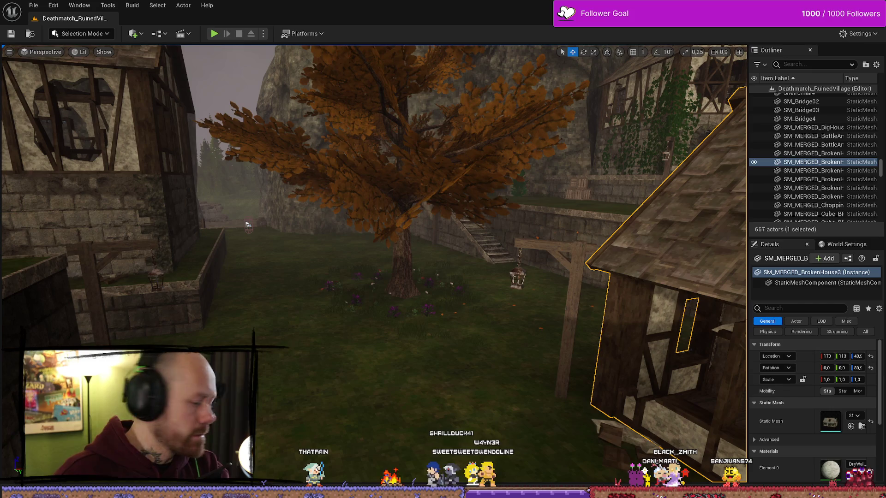
pyautogui.hotkey('alt', 'Tab')
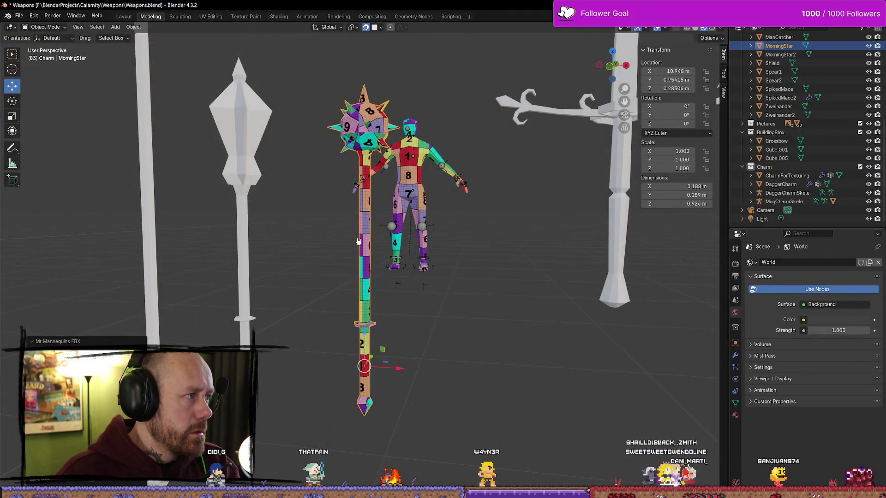
# - Export the MorningStar via Quick Favorites' Mr Mannequins FBX and accept Unreal's import prompt
pyautogui.press('q')
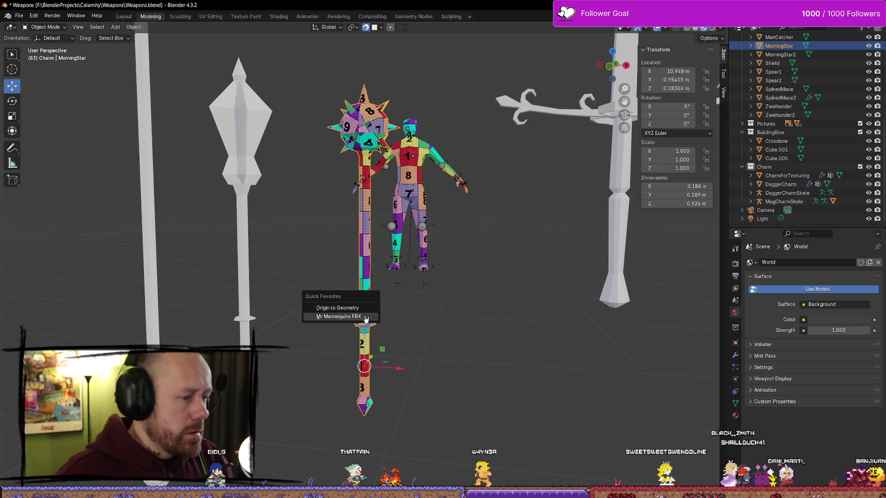
pyautogui.click(366, 319)
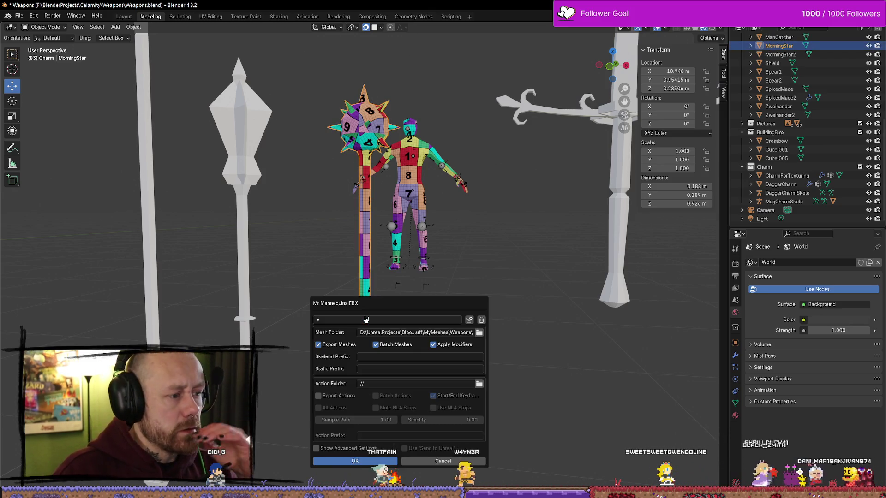
pyautogui.click(397, 462)
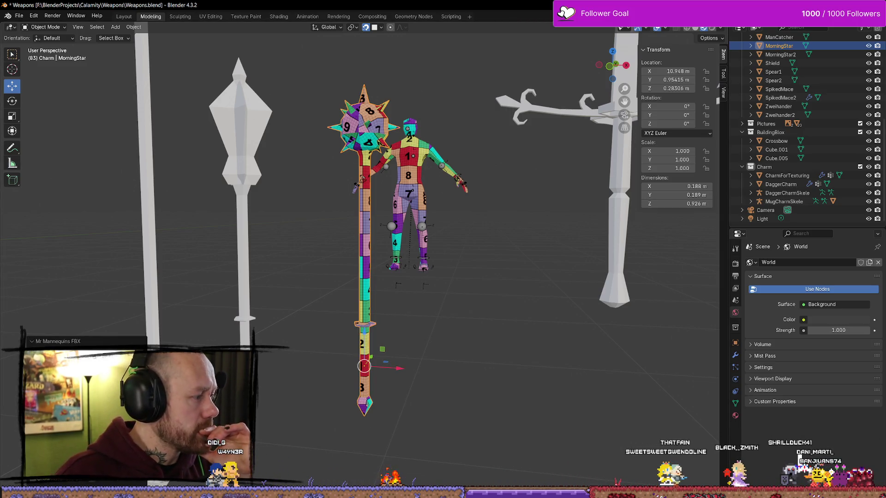
pyautogui.hotkey('alt', 'Tab')
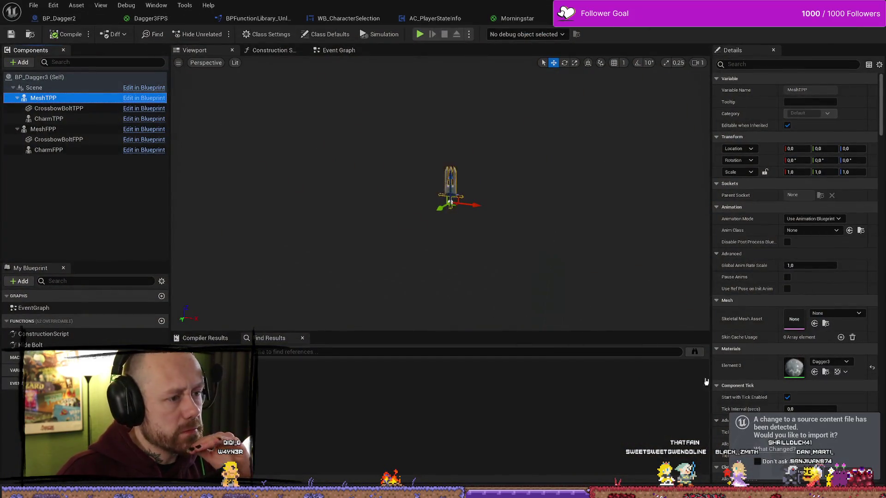
pyautogui.click(801, 472)
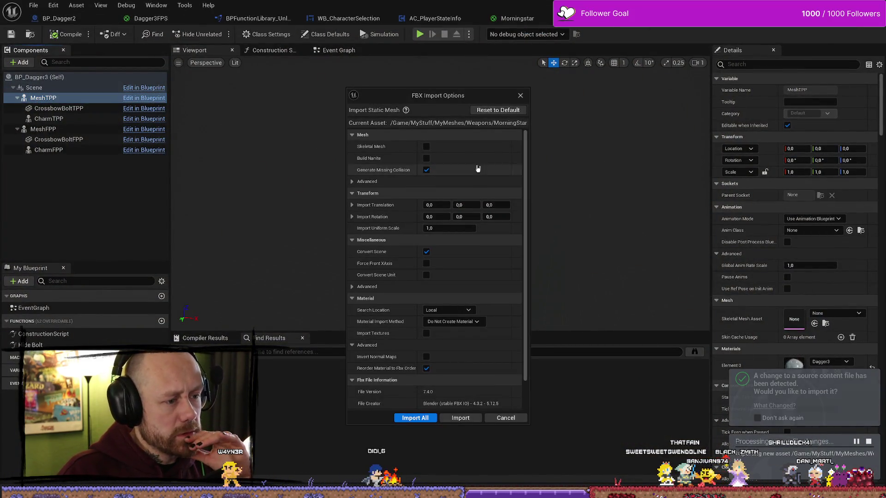
# - Import the re-exported MorningStar FBX as a skeletal mesh
pyautogui.click(426, 147)
pyautogui.moveTo(527, 174); pyautogui.dragTo(531, 322)
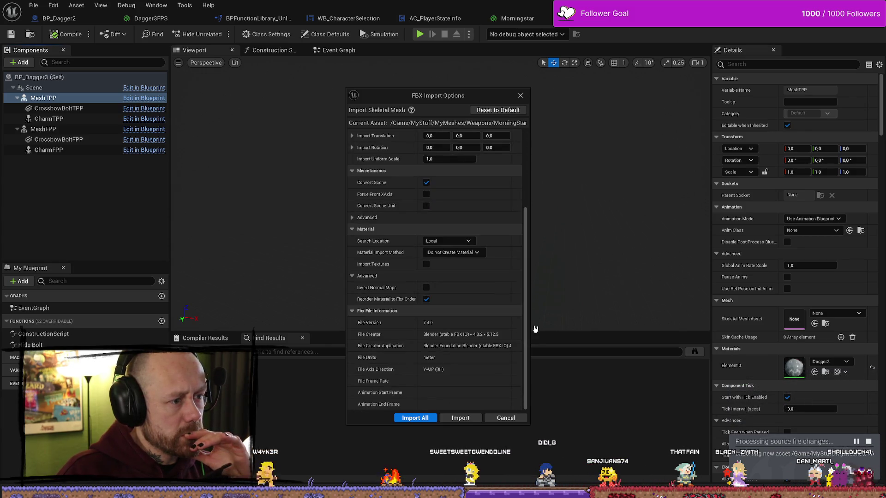
pyautogui.click(454, 418)
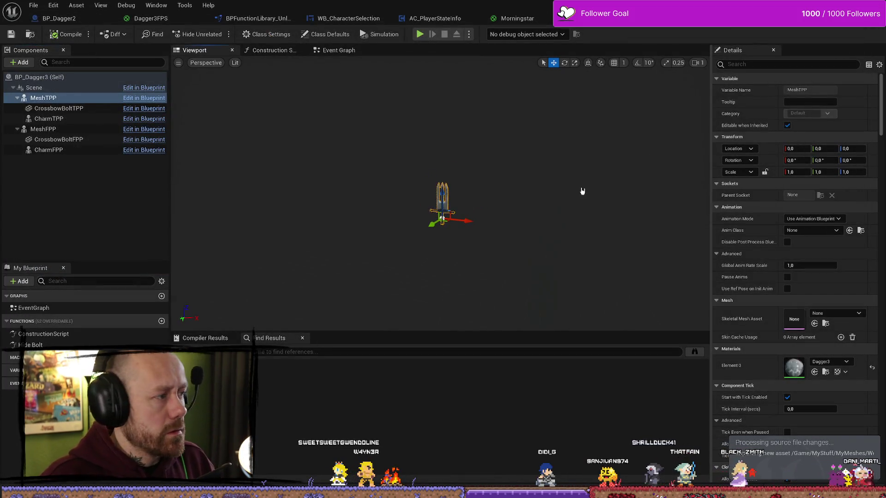
pyautogui.scroll(5, 567, 186)
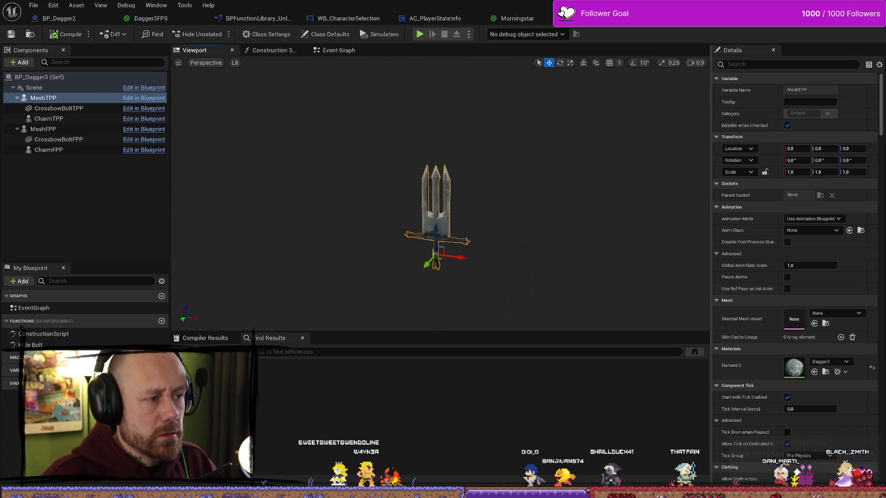
pyautogui.moveTo(62, 109); pyautogui.dragTo(63, 99)
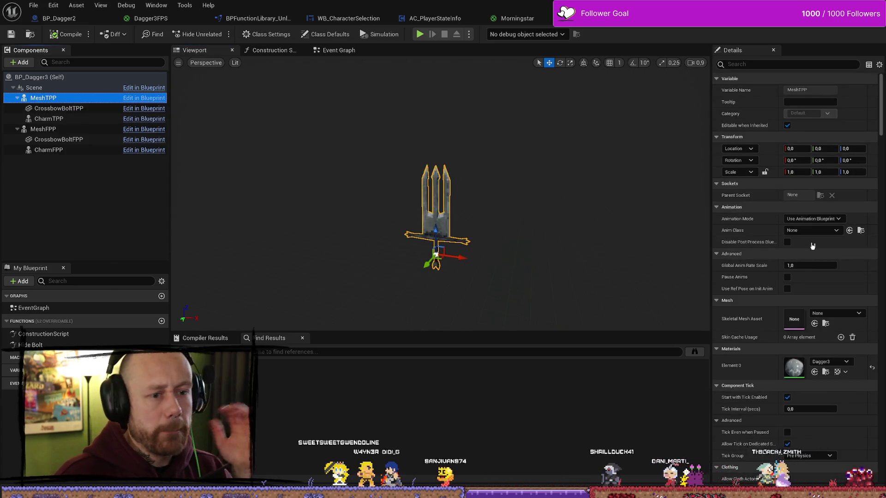
# - Set MorningStar as the skeletal mesh for MeshTPP and MeshFPP, compile, then open the mesh
pyautogui.click(858, 313)
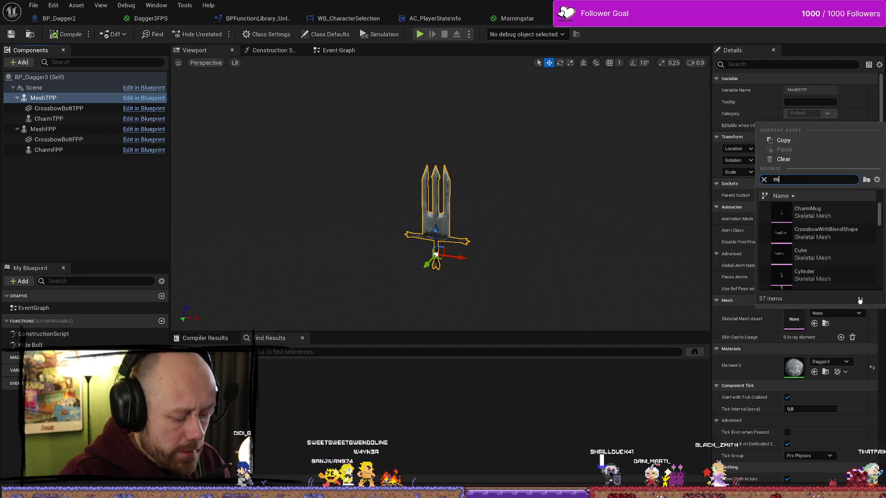
pyautogui.write('mornin')
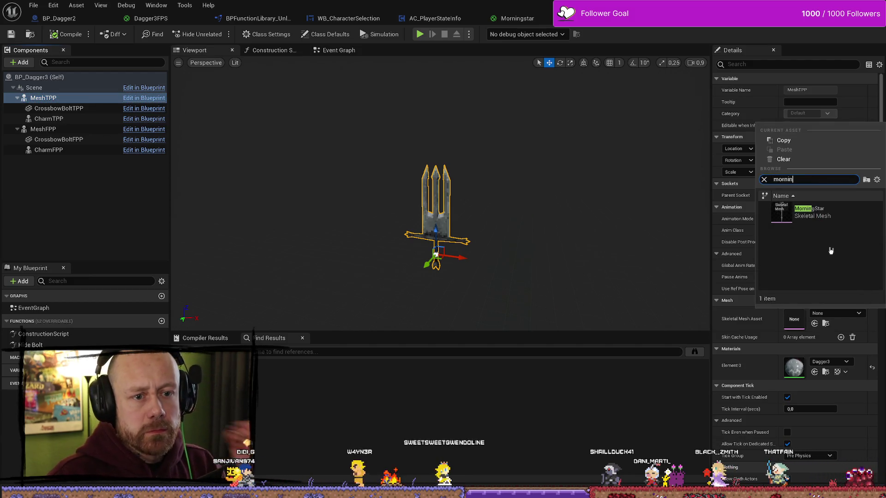
pyautogui.click(823, 213)
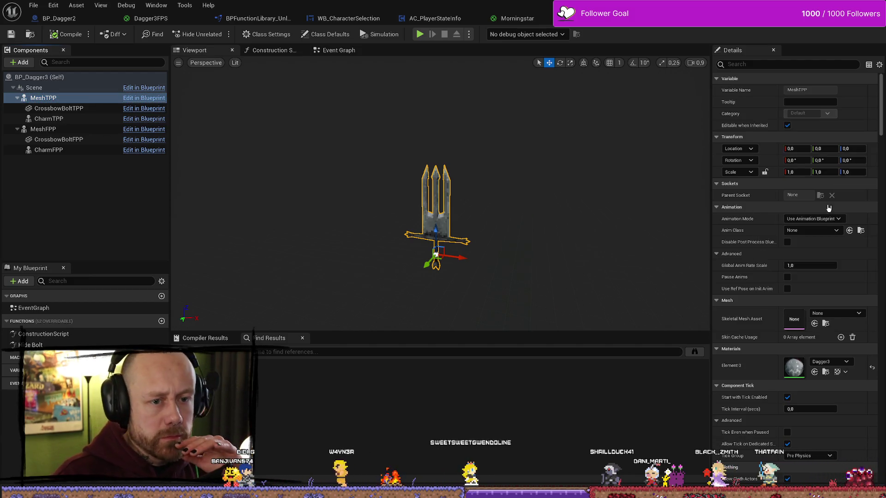
pyautogui.click(73, 140)
pyautogui.click(73, 129)
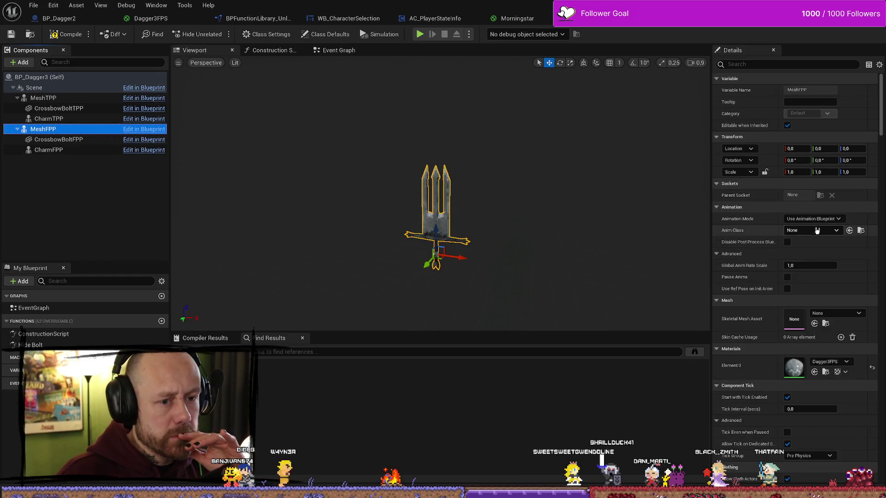
pyautogui.click(854, 313)
pyautogui.write('morni')
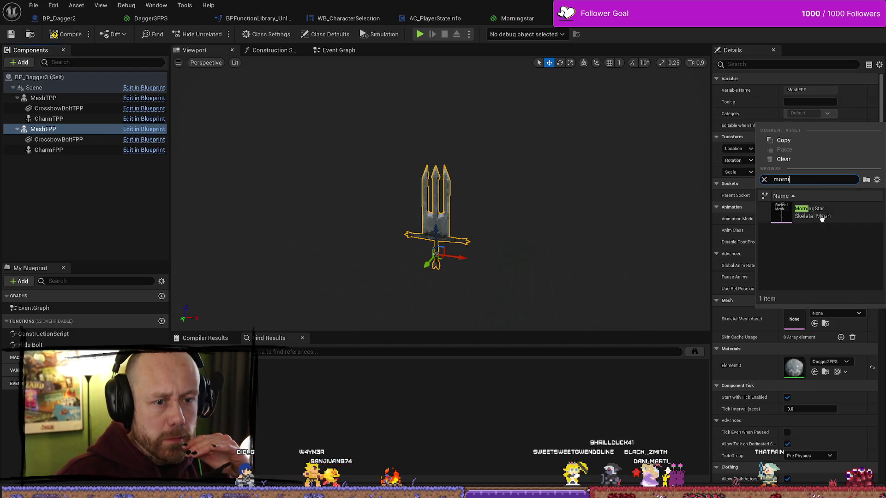
pyautogui.click(805, 212)
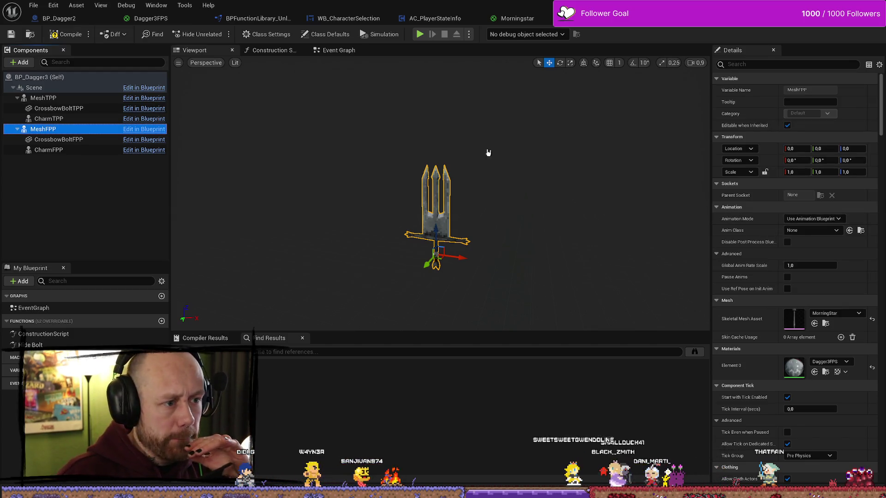
pyautogui.click(66, 34)
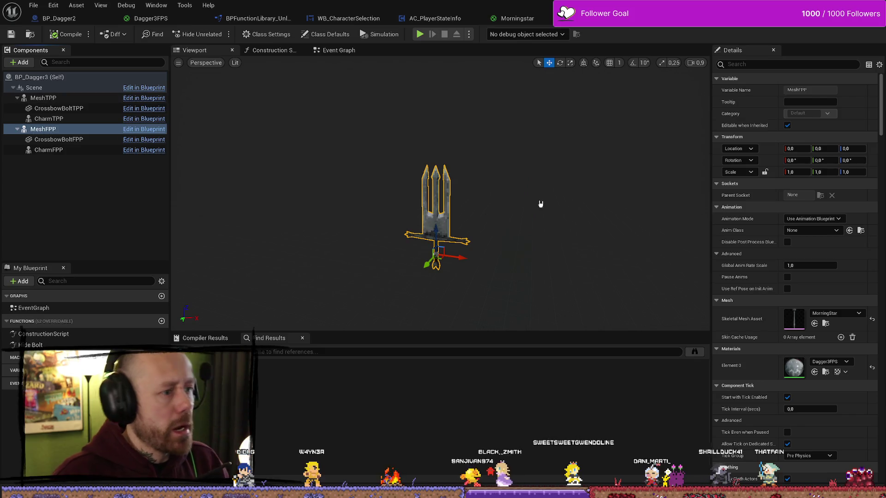
pyautogui.hotkey('ctrl', 'space')
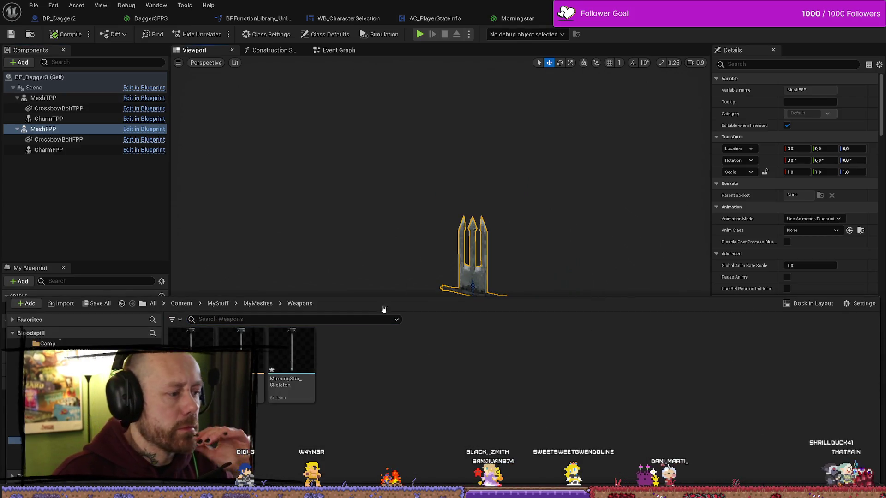
pyautogui.doubleClick(290, 369)
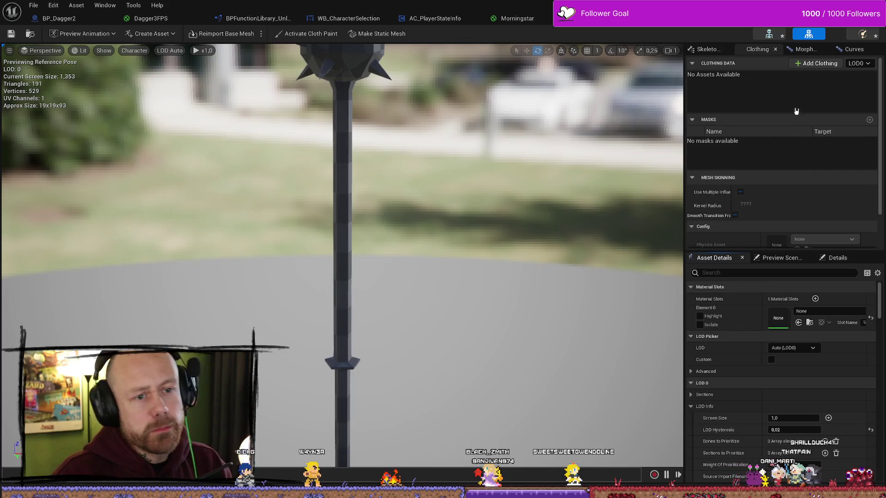
# - Assign the Morningstar material to the MorningStar mesh's empty Element 0 slot
pyautogui.click(831, 312)
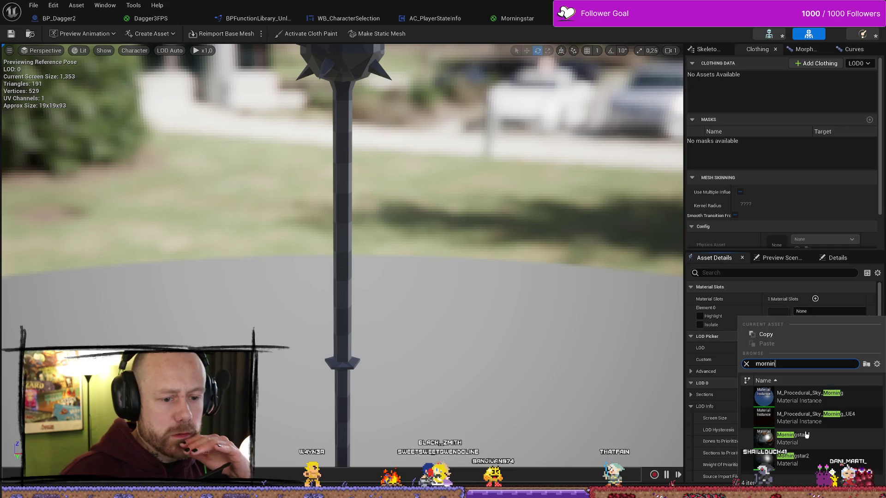
pyautogui.click(802, 397)
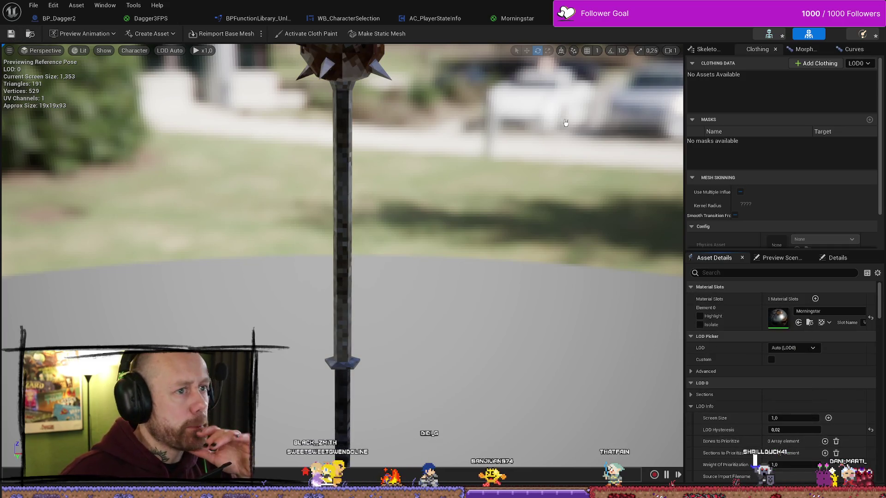
pyautogui.hotkey('ctrl', 'Tab')
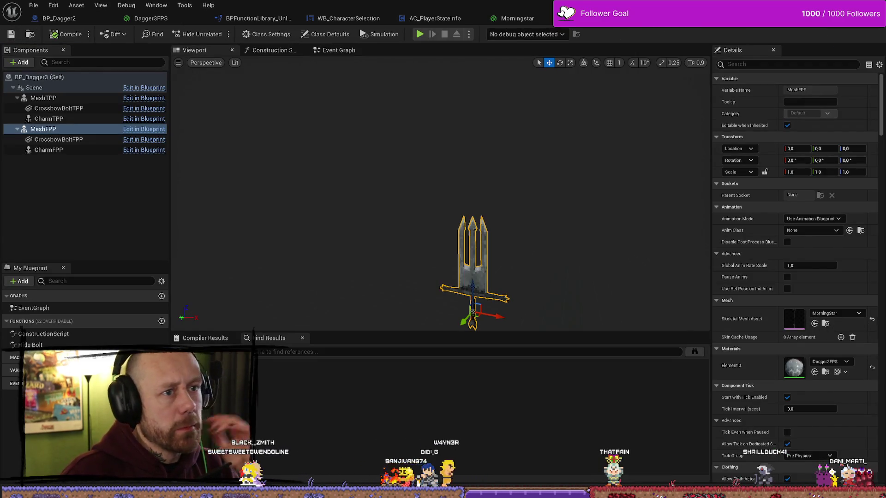
pyautogui.hotkey('ctrl', 'Tab')
# - Reopen the BP_Dagger3 Blueprint from the FPS folder in the content browser
pyautogui.hotkey('ctrl', 'space')
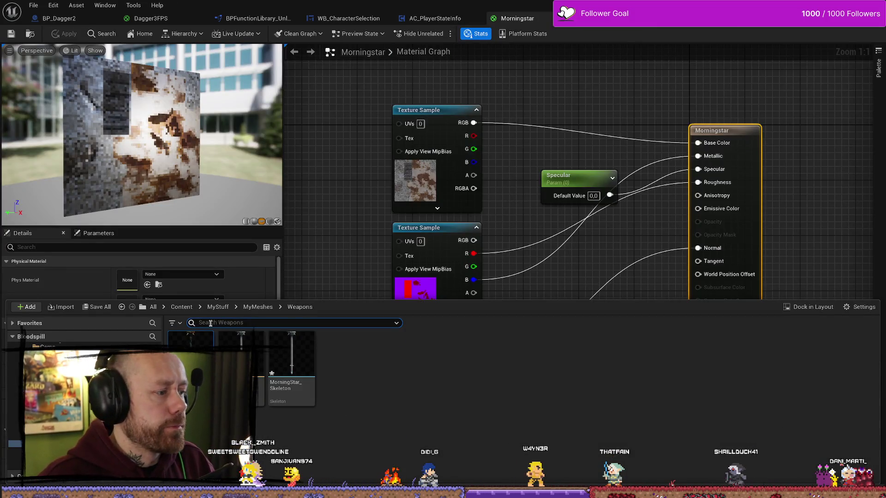
pyautogui.hotkey('alt', 'Left')
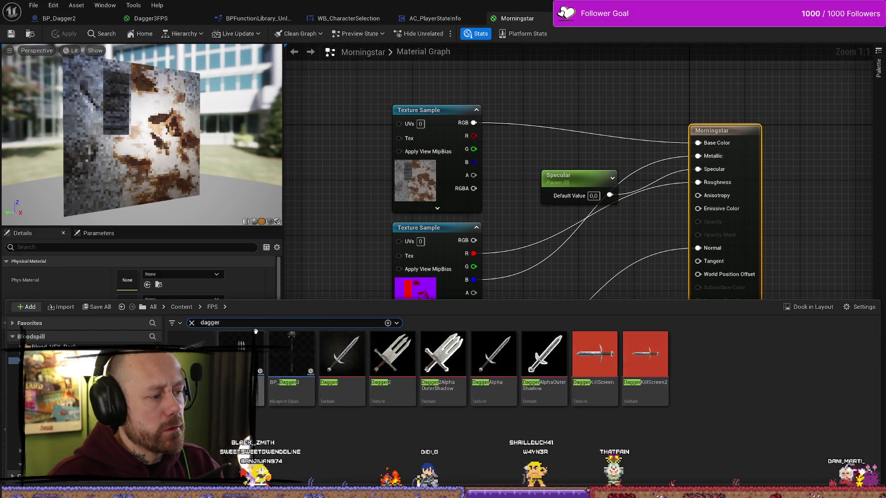
pyautogui.doubleClick(292, 368)
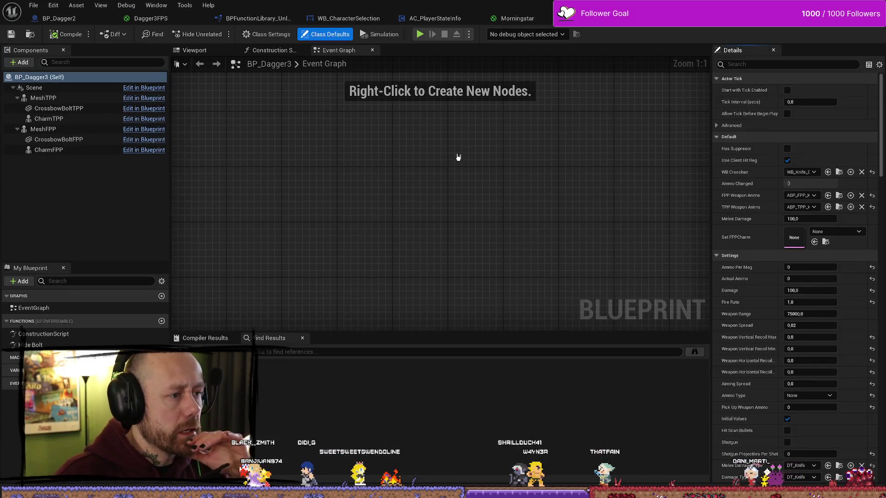
# - In the Viewport preview, select the mace mesh and inspect its Dagger3FPS material
pyautogui.click(202, 50)
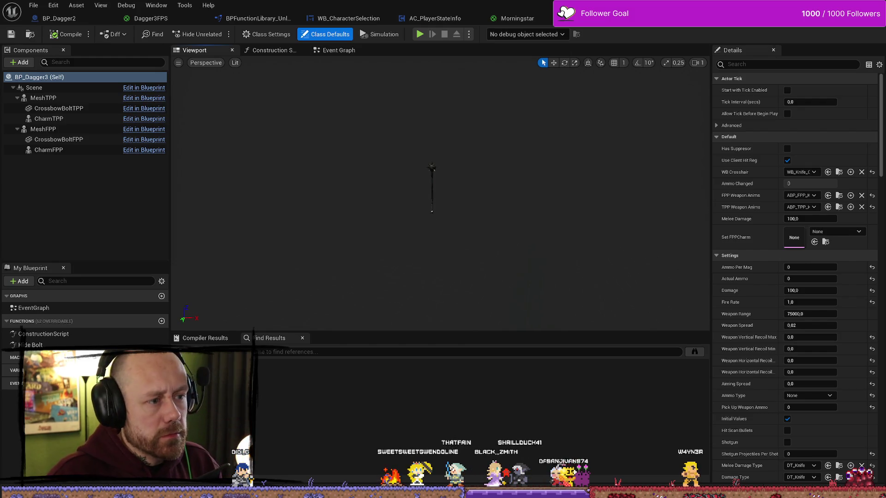
pyautogui.scroll(5, 433, 194)
pyautogui.scroll(-3, 461, 171)
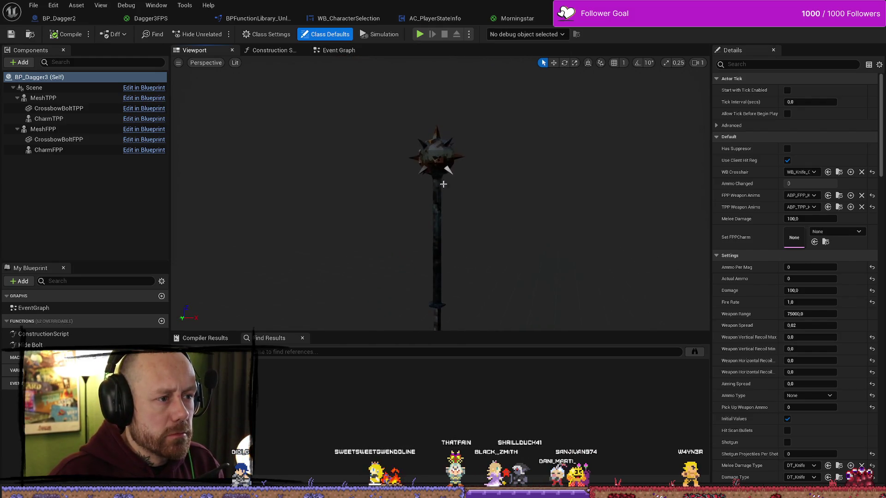
pyautogui.scroll(-3, 461, 169)
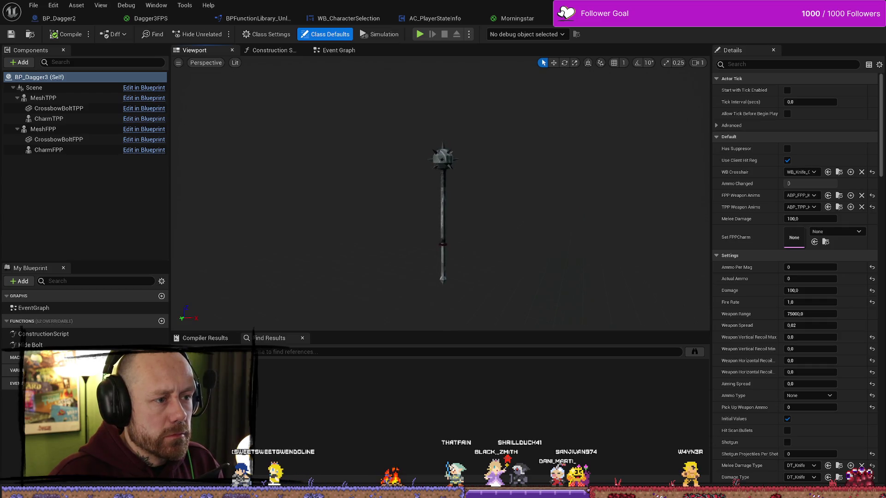
pyautogui.scroll(2, 435, 135)
pyautogui.click(434, 135)
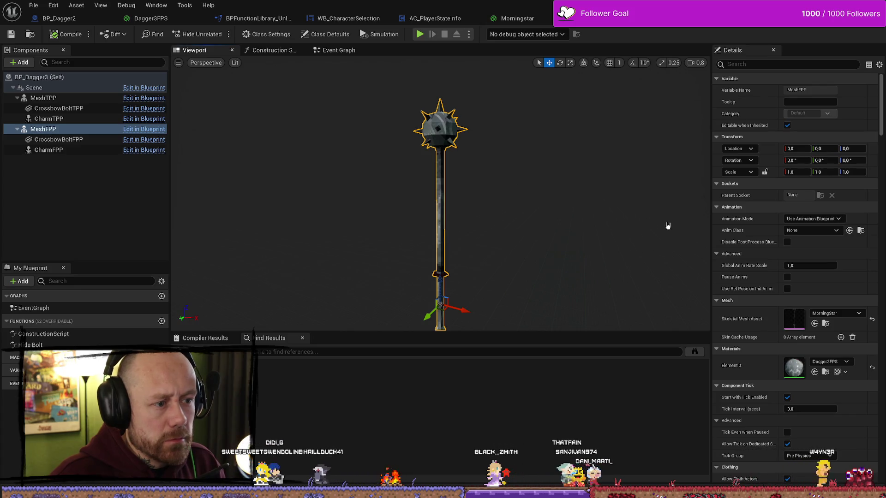
pyautogui.click(834, 361)
pyautogui.click(834, 362)
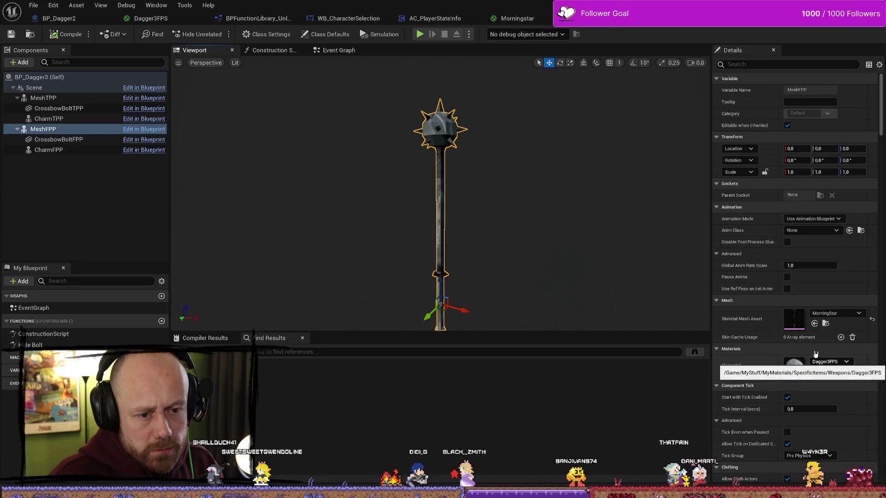
# - Set MeshFPP's Element 0 material to Morningstar, then select MeshTPP to check it
pyautogui.click(51, 140)
pyautogui.click(43, 129)
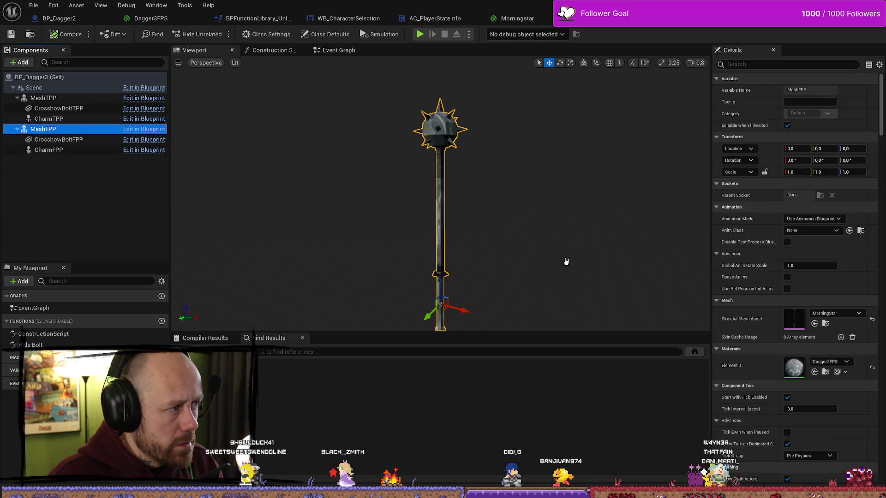
pyautogui.click(830, 363)
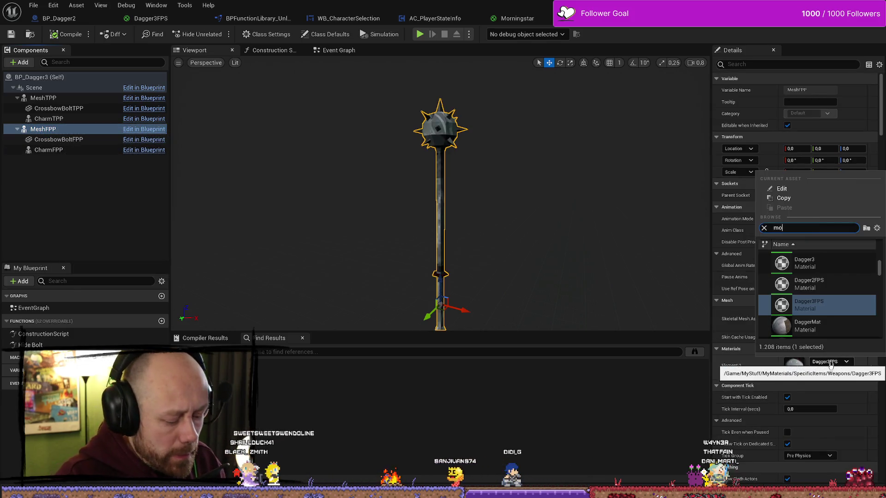
pyautogui.write('orn')
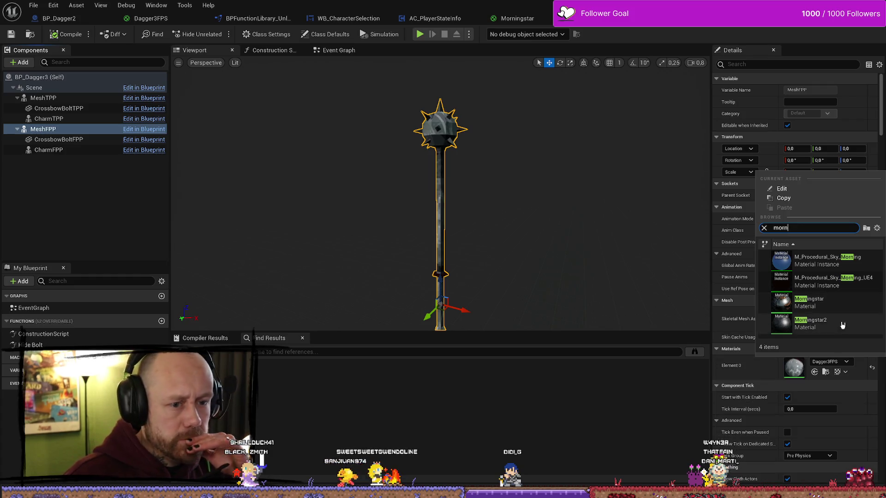
pyautogui.click(812, 302)
pyautogui.click(68, 98)
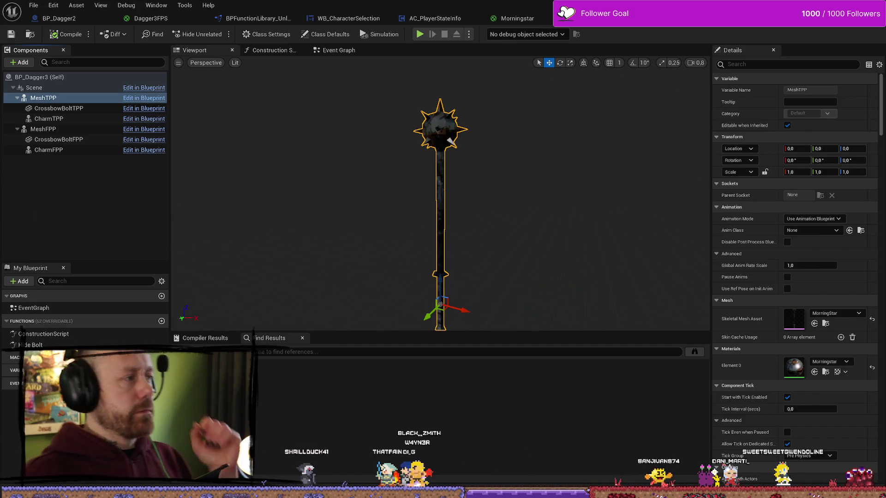
pyautogui.click(36, 7)
# - Save all modified assets and switch back to the level editor
pyautogui.click(55, 57)
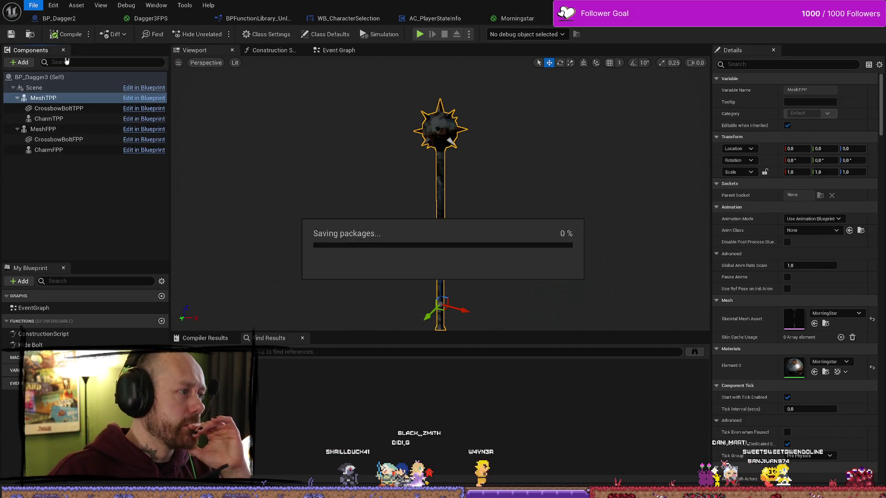
pyautogui.hotkey('alt', 'Tab')
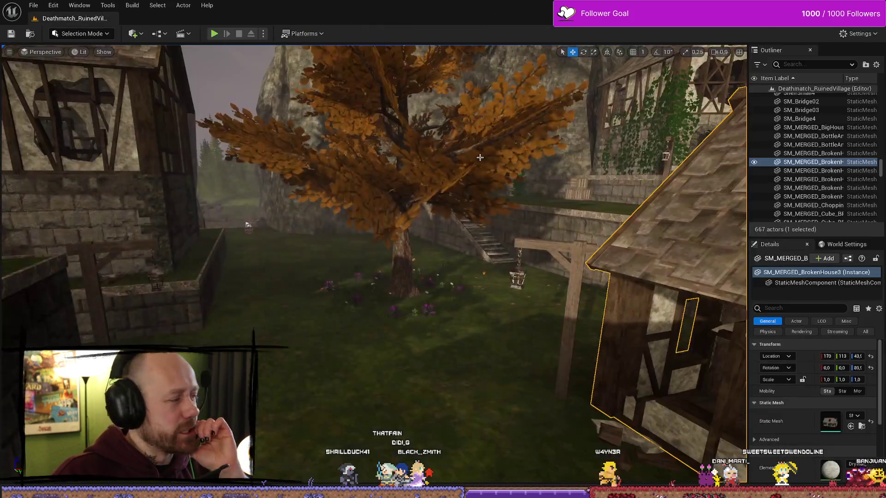
pyautogui.hotkey('ctrl', 'space')
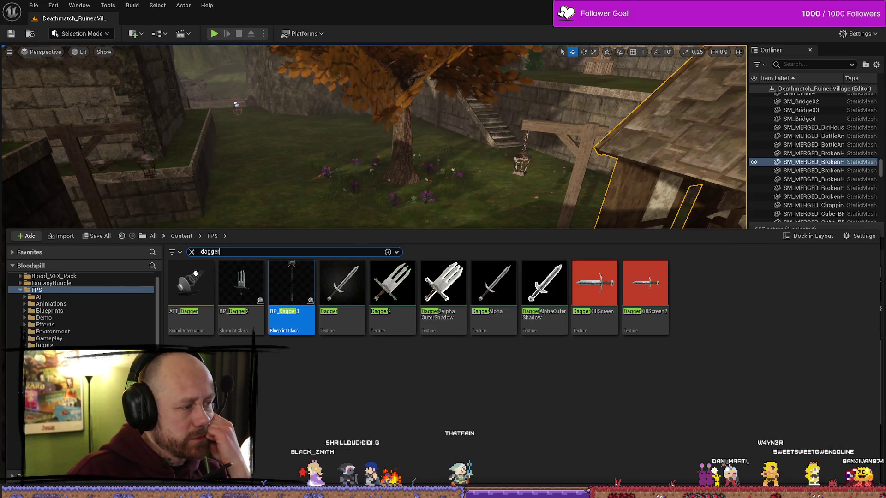
pyautogui.moveTo(304, 133); pyautogui.dragTo(295, 139)
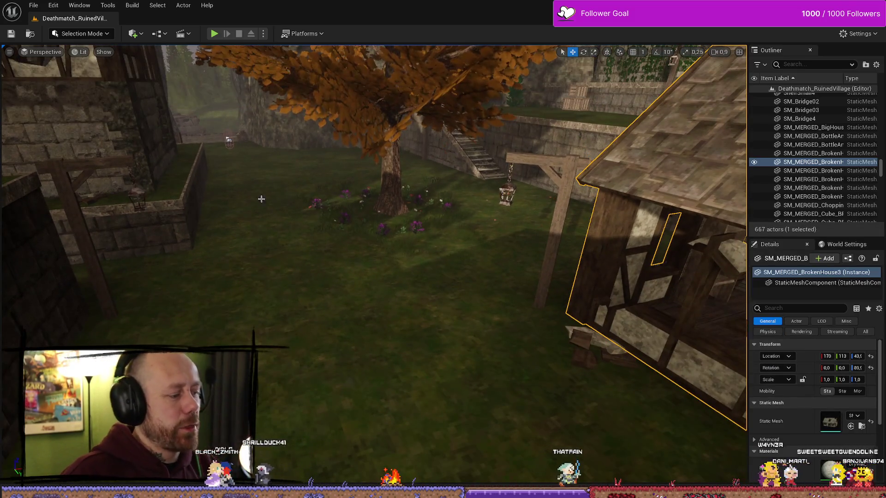
# - Clear the dagger search and open WB_CharacterSelection from Content/FPS/UI/CharacterSelection
pyautogui.hotkey('ctrl', 'space')
pyautogui.hotkey('ctrl', 'a')
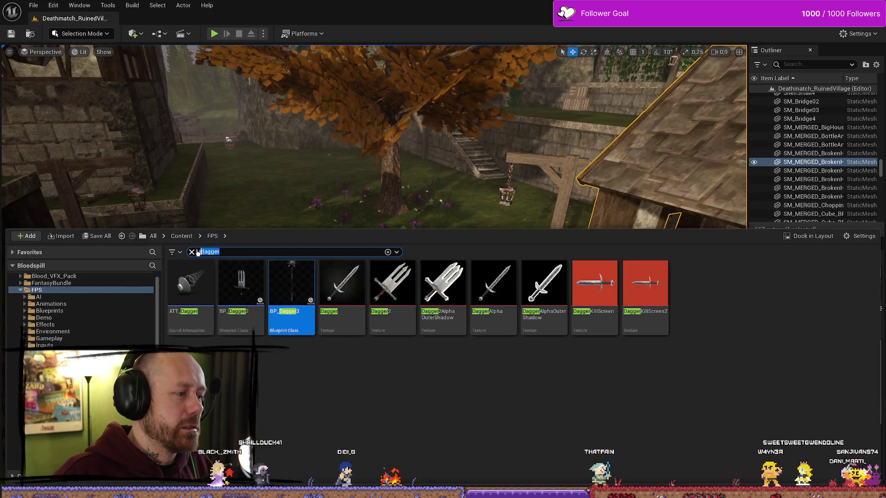
pyautogui.press('BackSpace')
pyautogui.scroll(1, 84, 279)
pyautogui.click(41, 283)
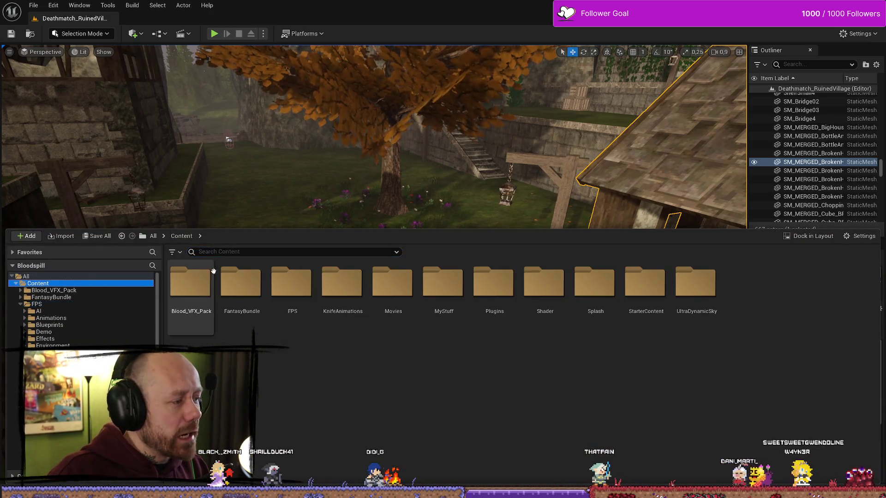
pyautogui.write('ui')
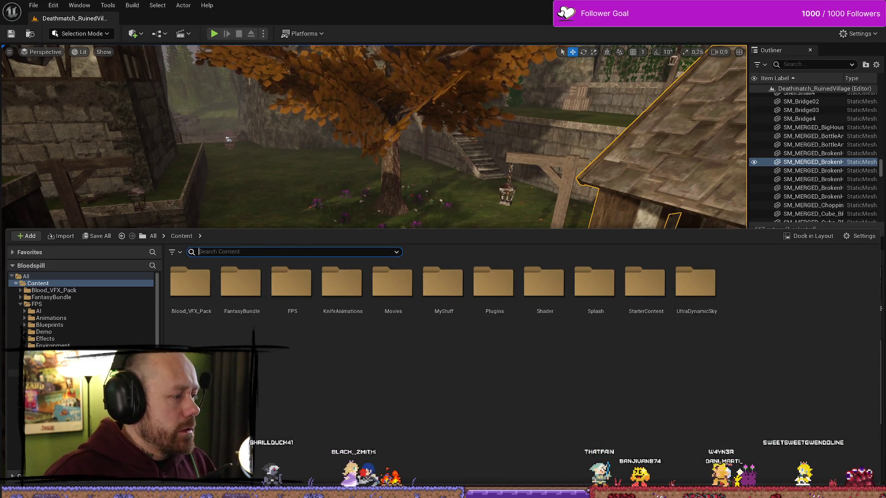
pyautogui.doubleClick(277, 286)
pyautogui.doubleClick(242, 291)
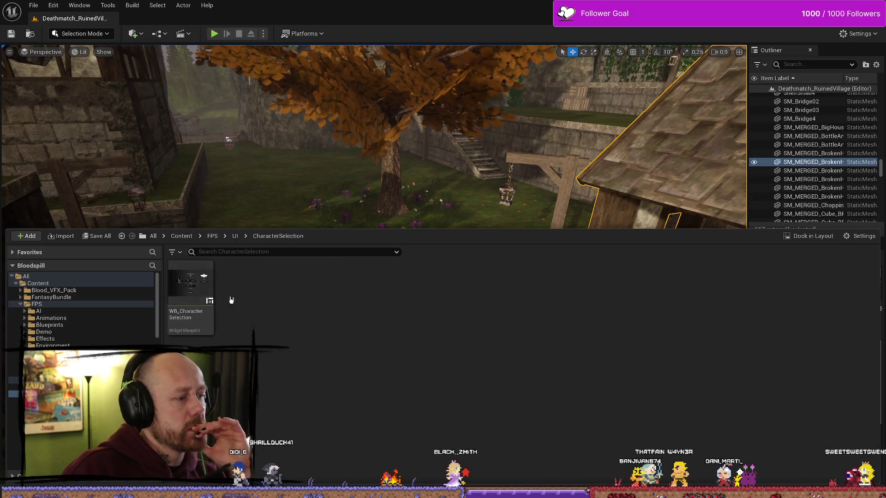
pyautogui.doubleClick(214, 293)
pyautogui.scroll(-5, 86, 209)
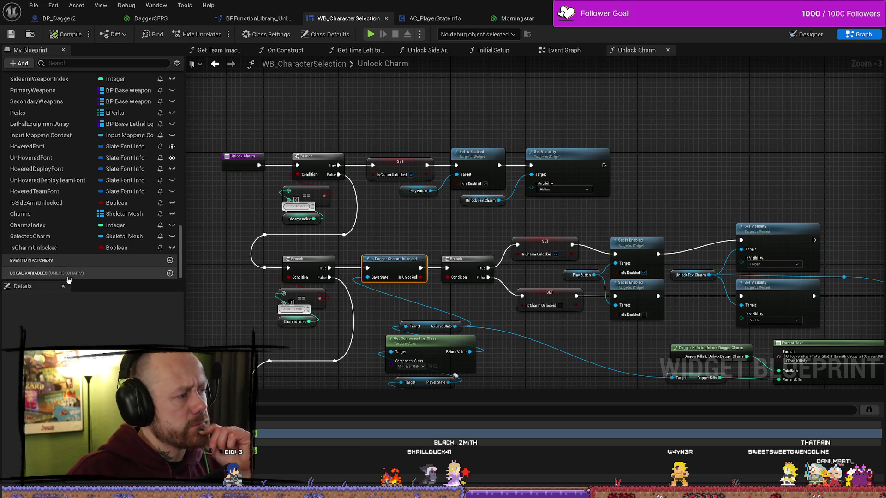
# - Select the SecondaryWeapons variable and search its class list for the dagger, then cancel
pyautogui.click(50, 100)
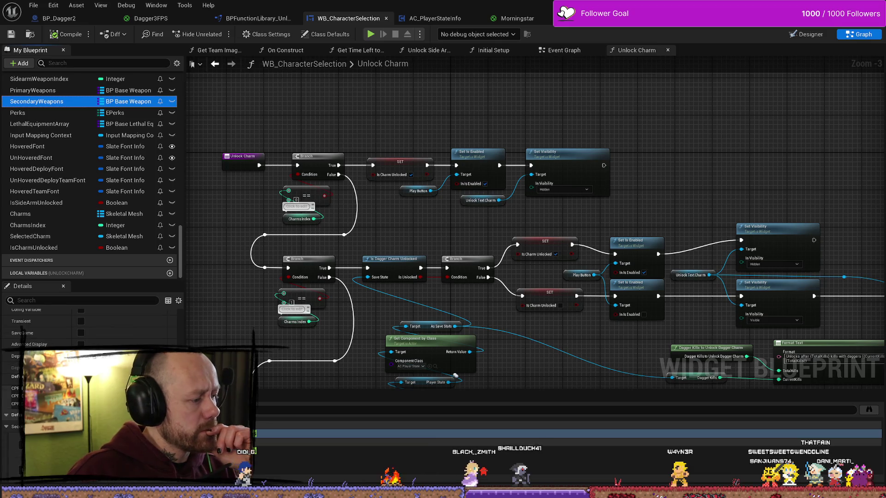
pyautogui.scroll(-2, 88, 332)
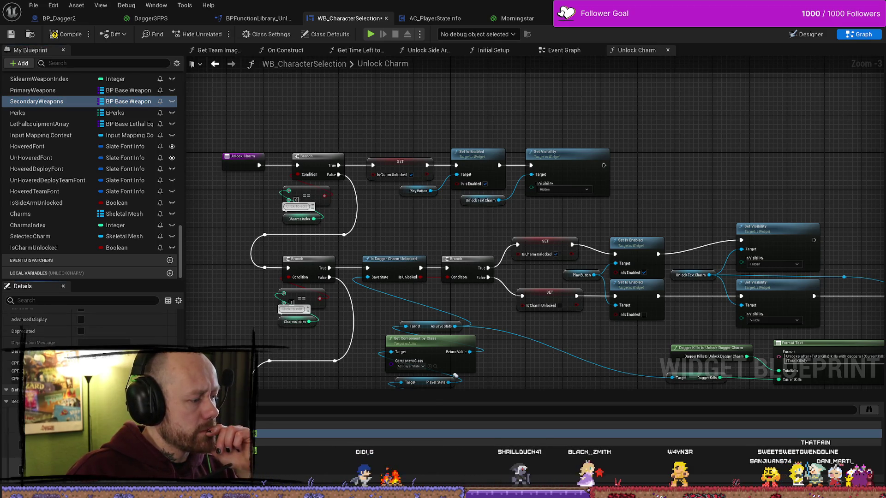
pyautogui.write('dagge')
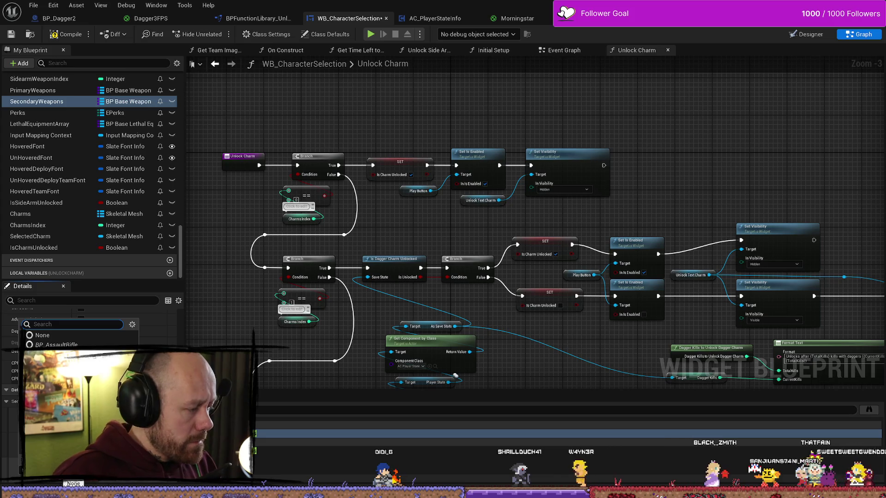
pyautogui.press('Escape')
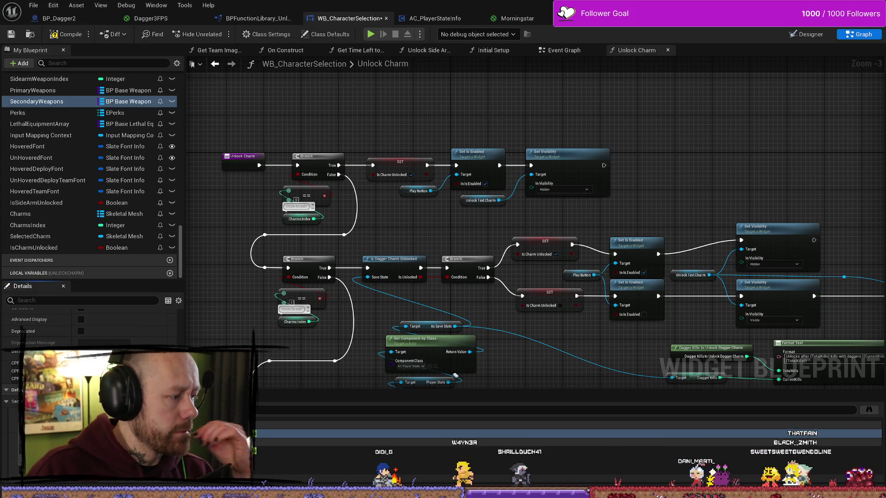
# - Dismiss the asset choices and start a test play of the village level
pyautogui.click(139, 356)
pyautogui.press('Escape')
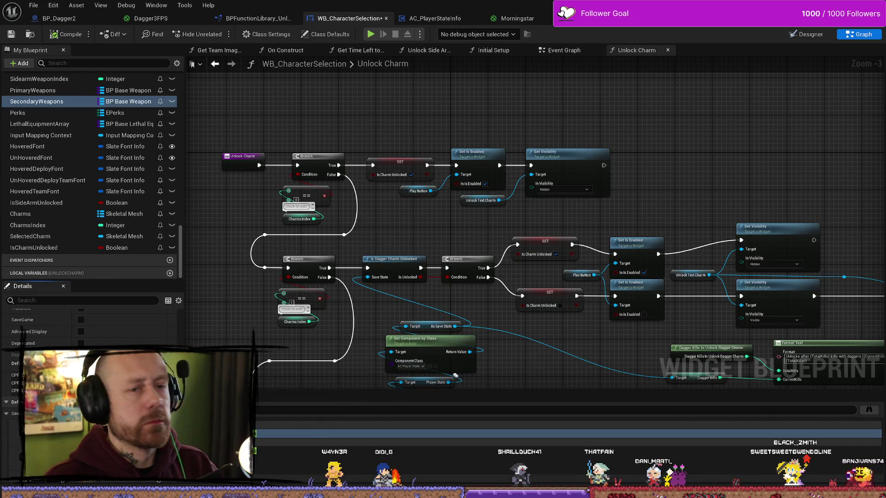
pyautogui.hotkey('alt', 'Tab')
pyautogui.click(214, 34)
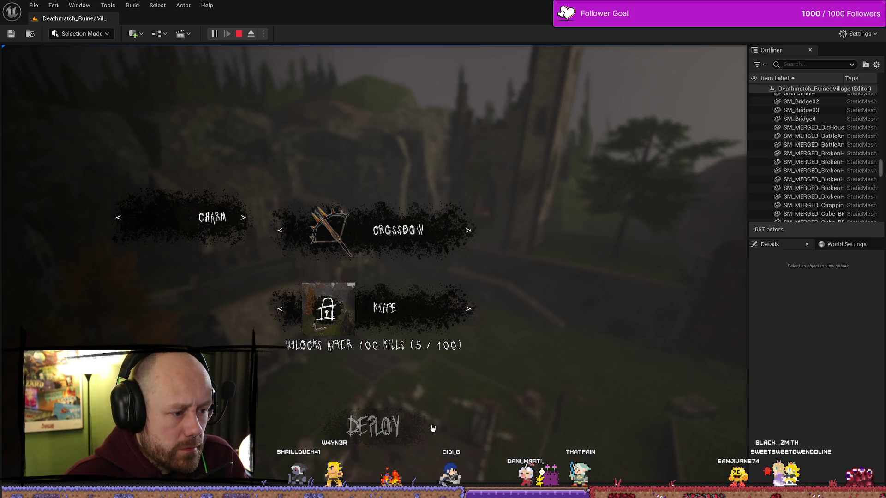
# - Stop the test play and show the FPS/UI/CharacterSelection folder in the content browser
pyautogui.press('Escape')
pyautogui.hotkey('ctrl', 'space')
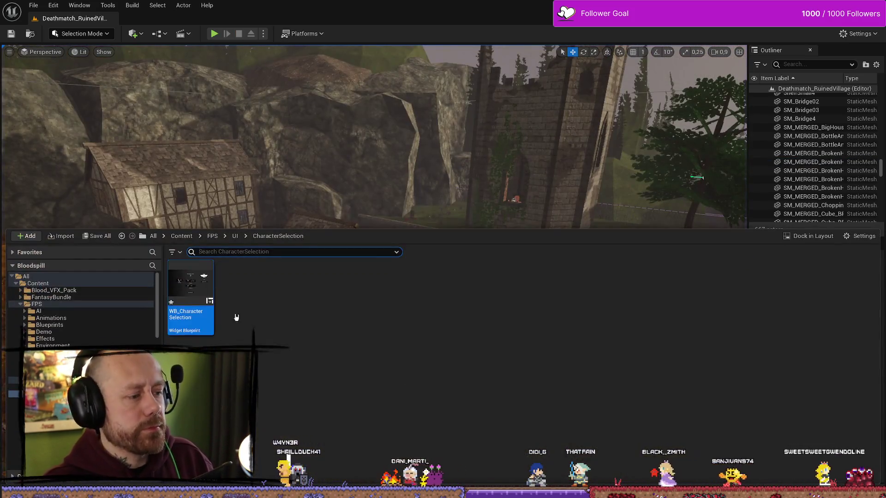
# - In WB_CharacterSelection's Unlock Side Arms graph, move the top Branch-to-Set Visibility row below Get Component by Class
pyautogui.doubleClick(196, 302)
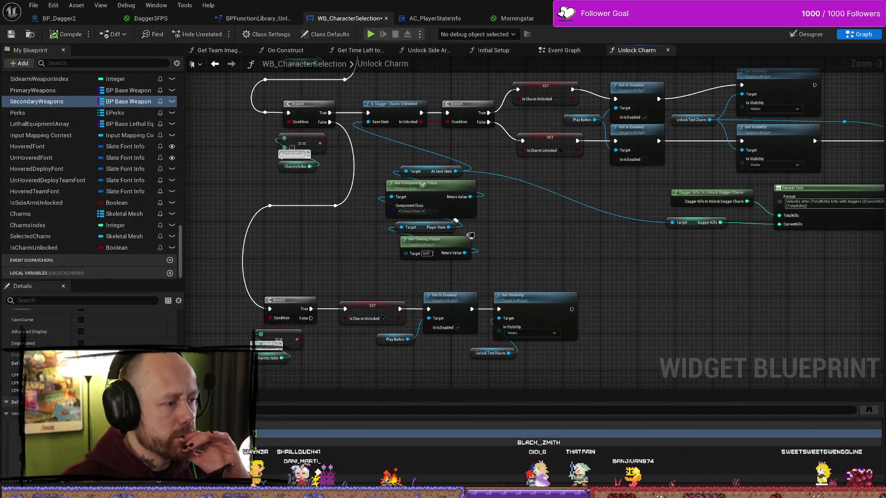
pyautogui.click(434, 51)
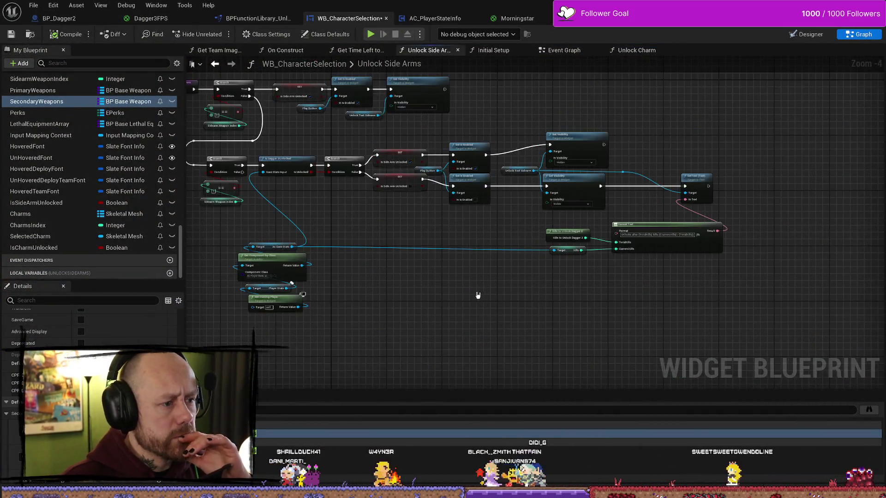
pyautogui.scroll(1, 405, 266)
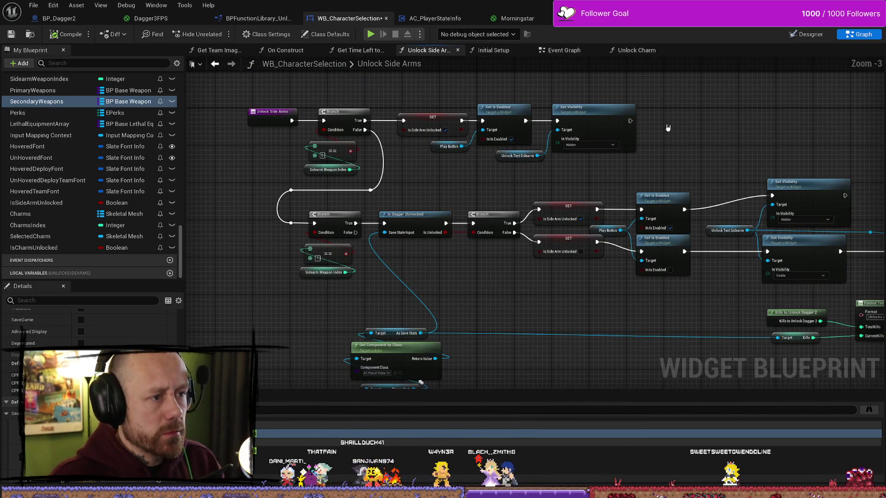
pyautogui.moveTo(664, 133); pyautogui.dragTo(305, 184)
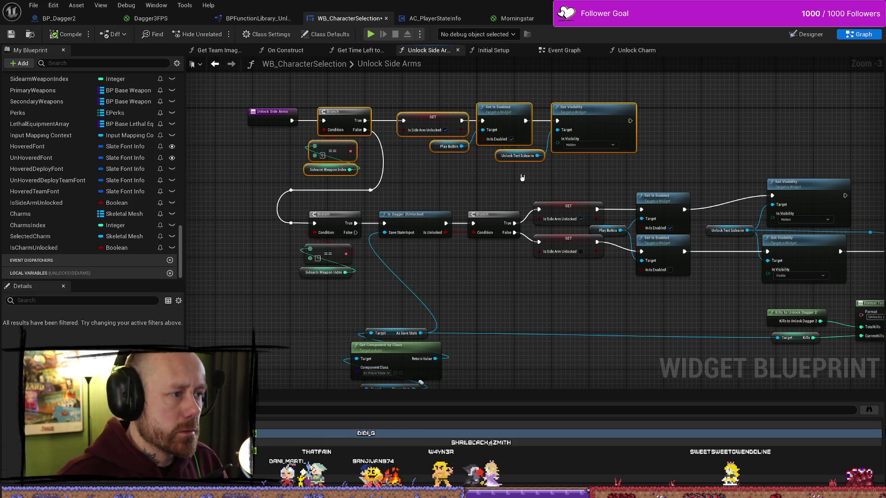
pyautogui.moveTo(520, 182)
pyautogui.mouseDown()
pyautogui.moveTo(512, 109)
pyautogui.moveTo(370, 366)
pyautogui.moveTo(374, 237)
pyautogui.moveTo(355, 296)
pyautogui.moveTo(394, 130)
pyautogui.moveTo(333, 383)
pyautogui.moveTo(330, 360)
pyautogui.mouseUp()
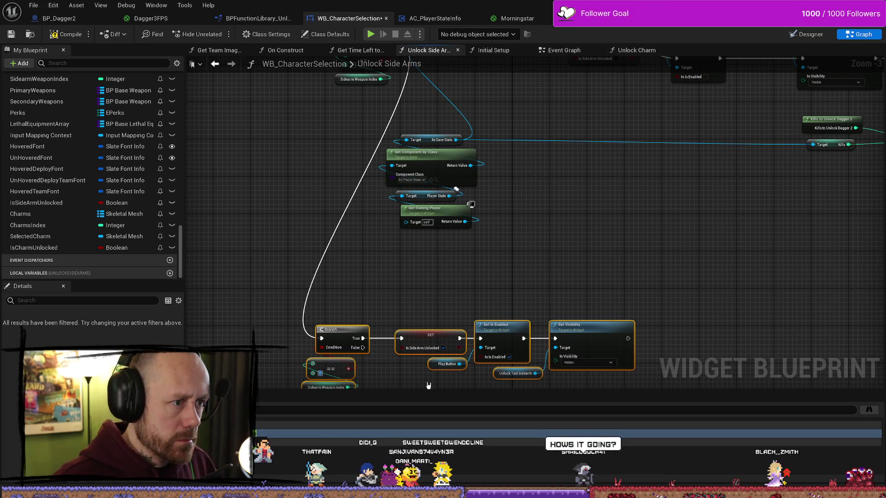
# - Pan to check the moved node chain, then start a new test play
pyautogui.moveTo(314, 146); pyautogui.dragTo(337, 213)
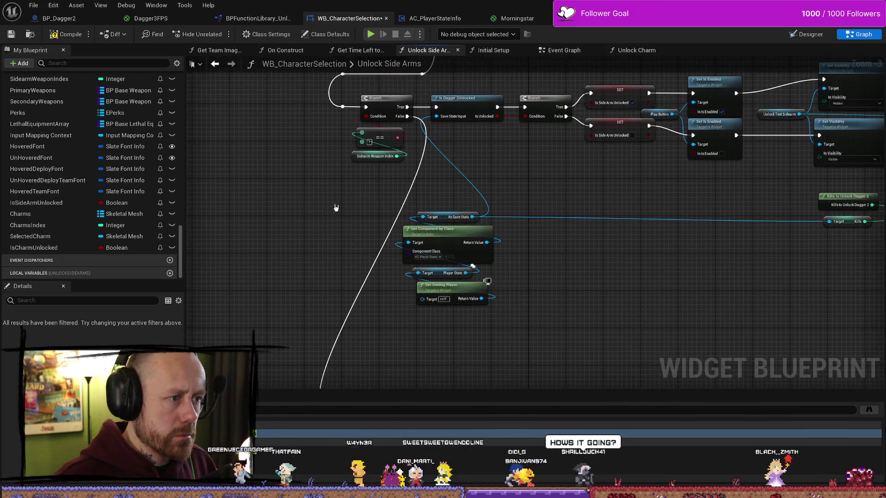
pyautogui.moveTo(733, 287); pyautogui.dragTo(708, 152)
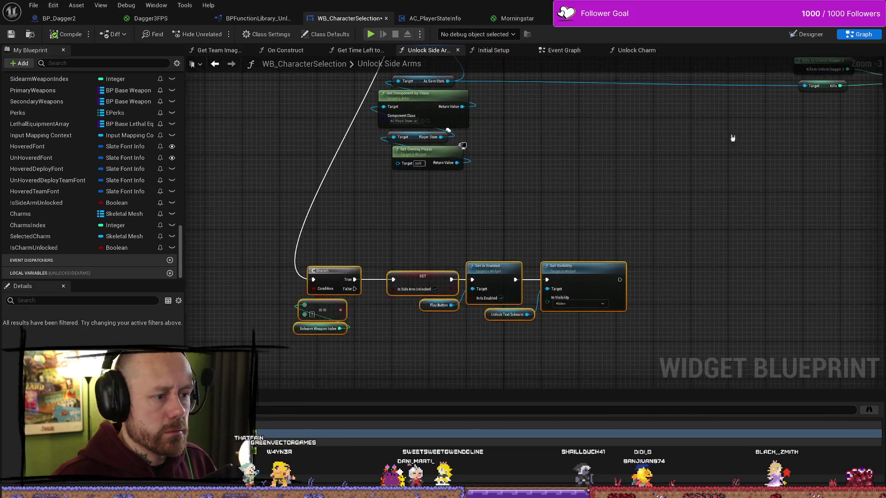
pyautogui.hotkey('alt', 'Tab')
pyautogui.click(214, 34)
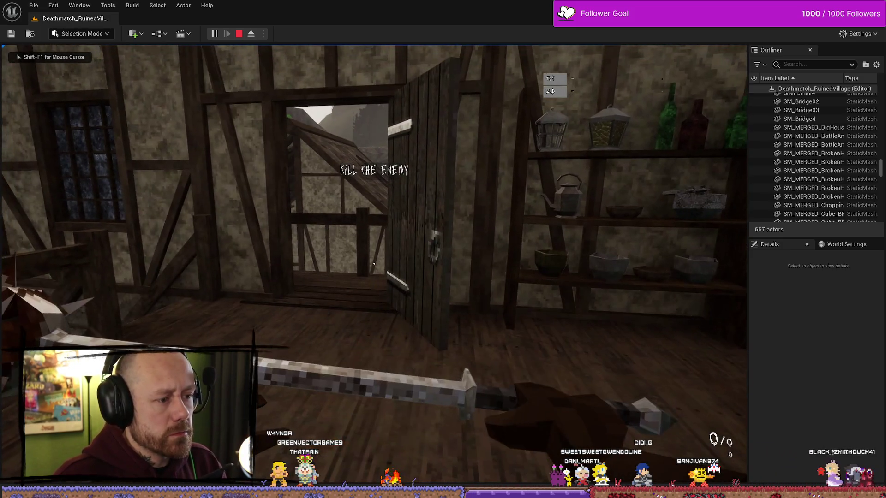
pyautogui.press('w')
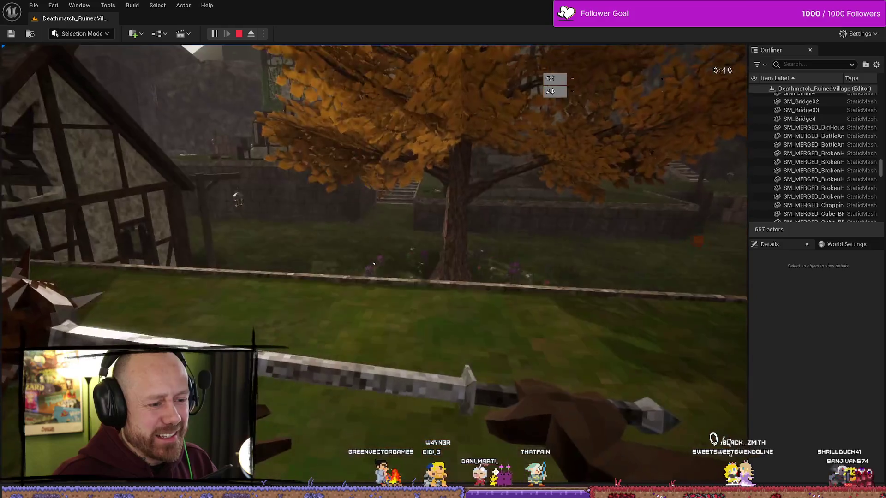
pyautogui.click(374, 264)
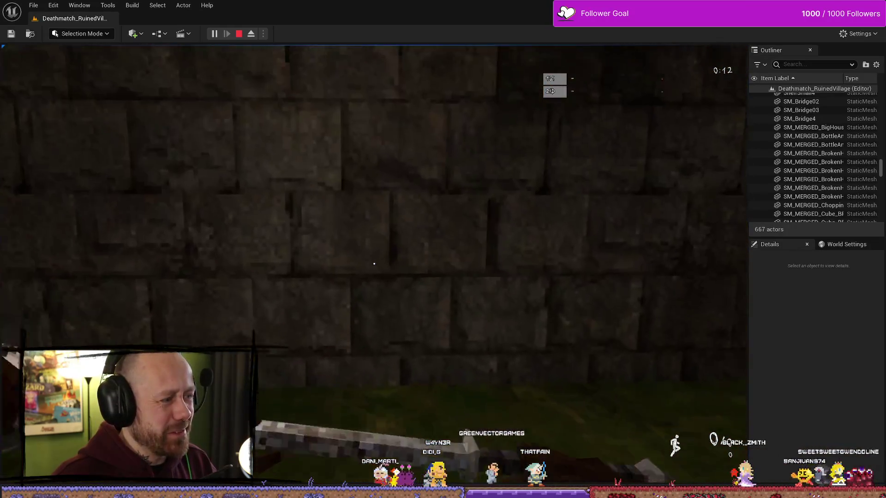
pyautogui.press('w')
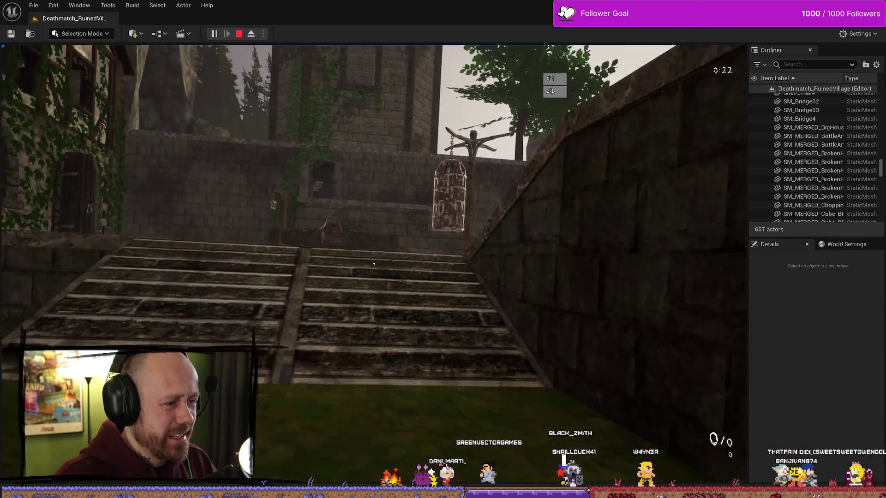
pyautogui.click(373, 263)
pyautogui.press('w')
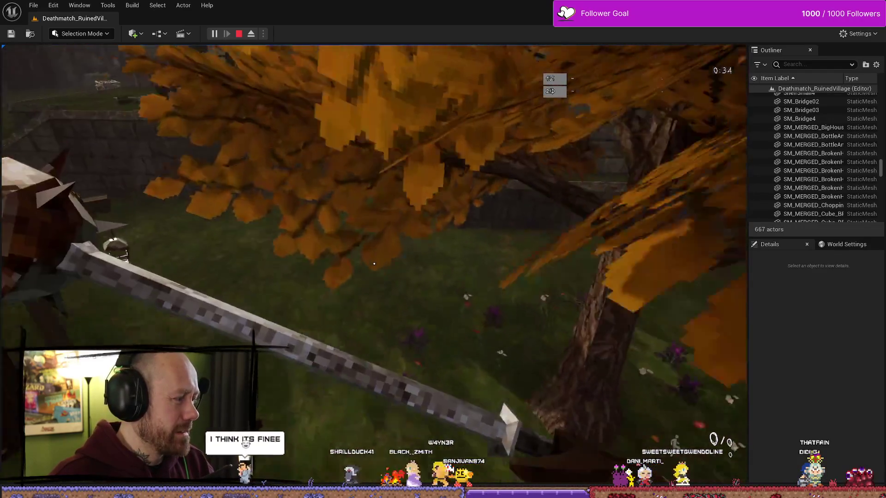
pyautogui.press('w')
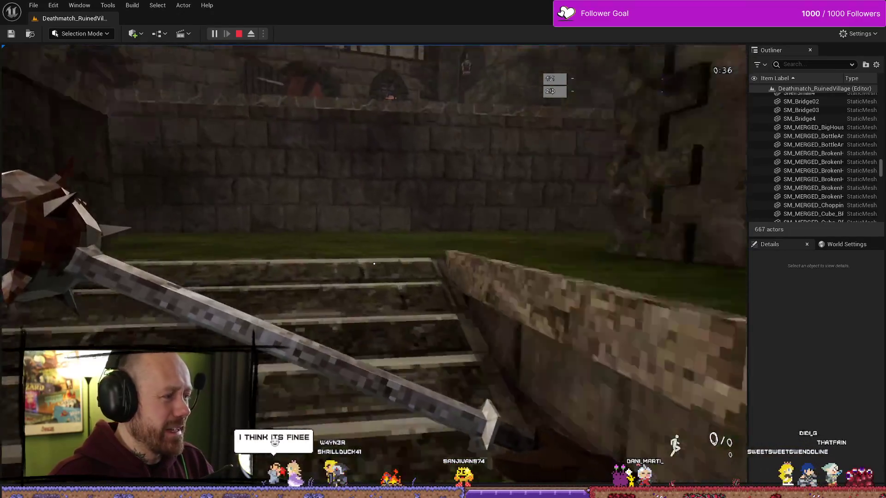
pyautogui.press('w')
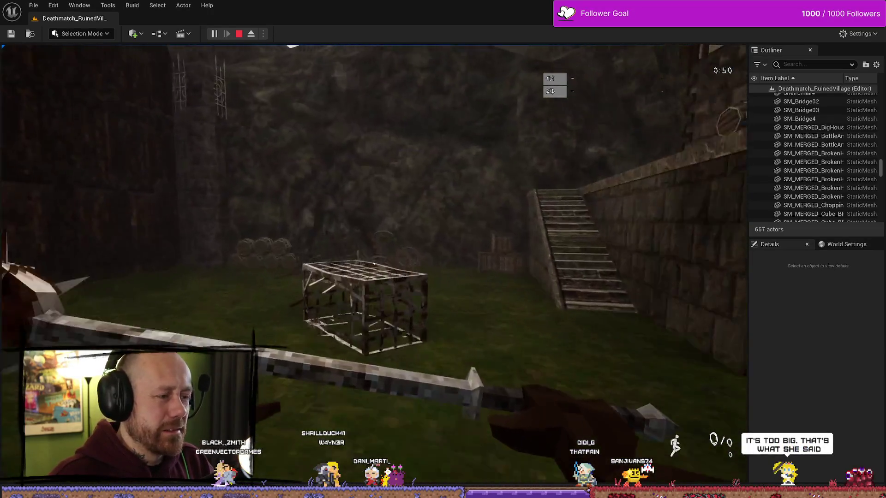
pyautogui.press('w')
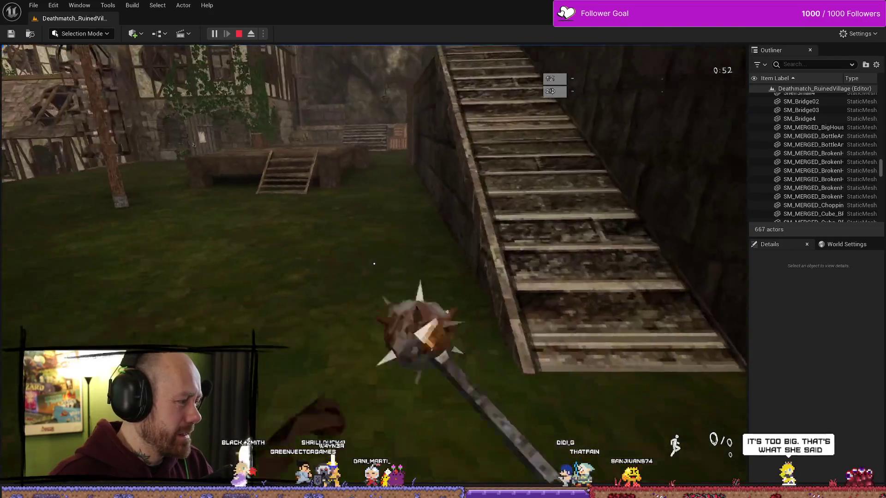
pyautogui.press('w')
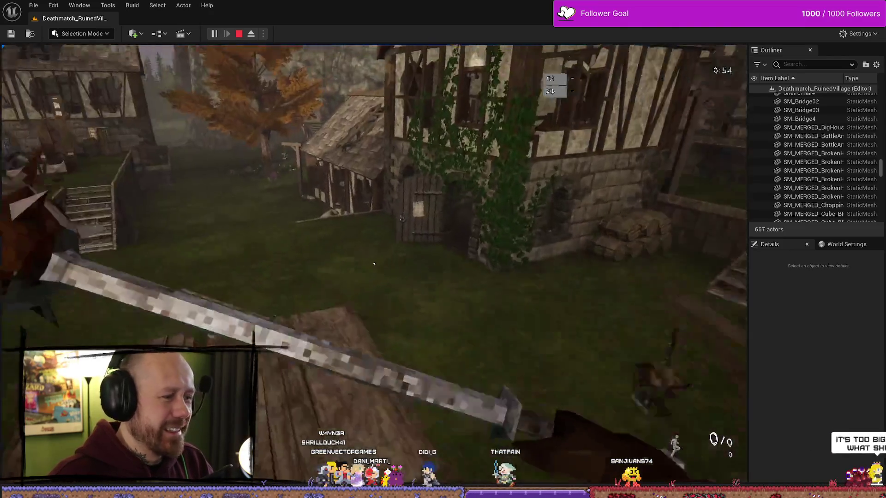
pyautogui.press('w')
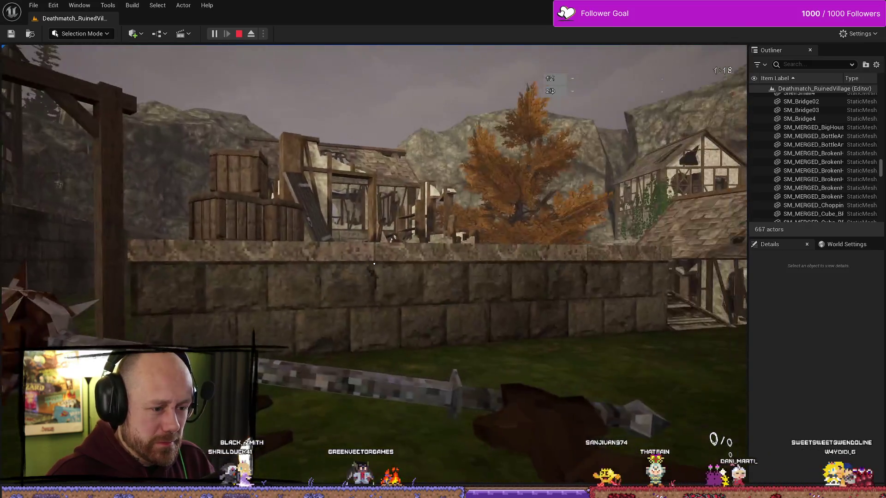
pyautogui.press('Escape')
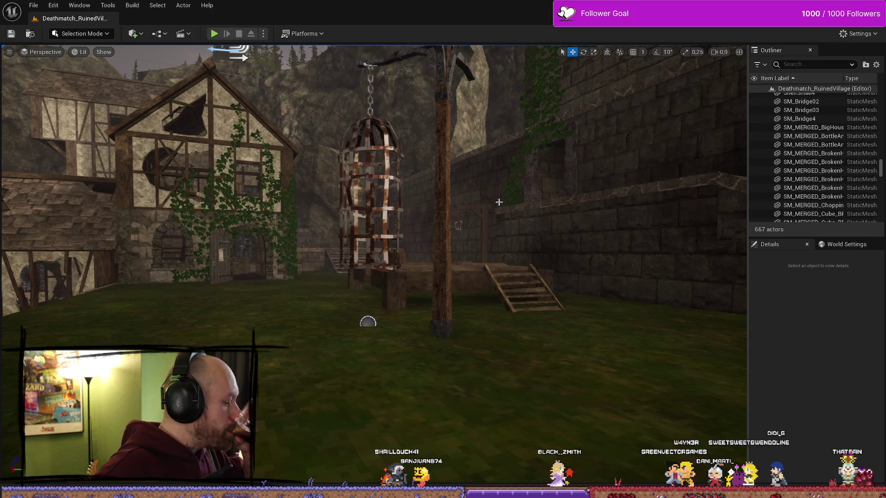
# - Play the level and deploy with the loadout, then stop and show the CharacterSelection folder
pyautogui.hotkey('alt', 'p')
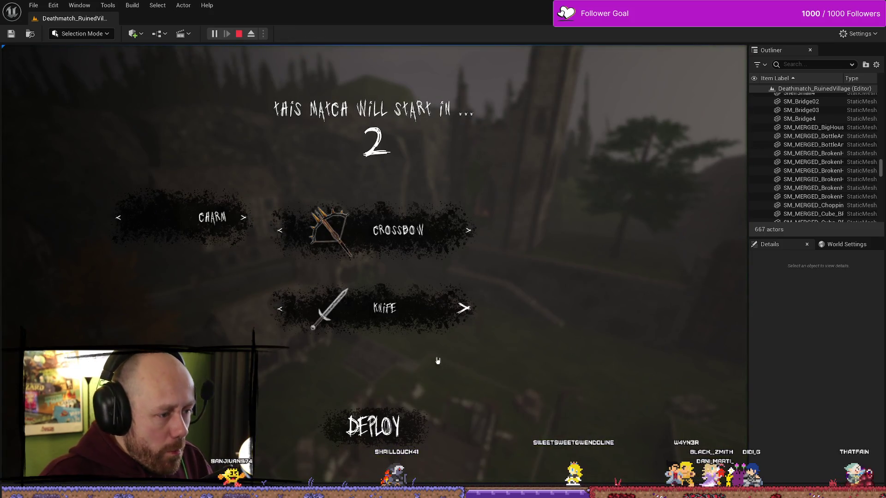
pyautogui.click(374, 426)
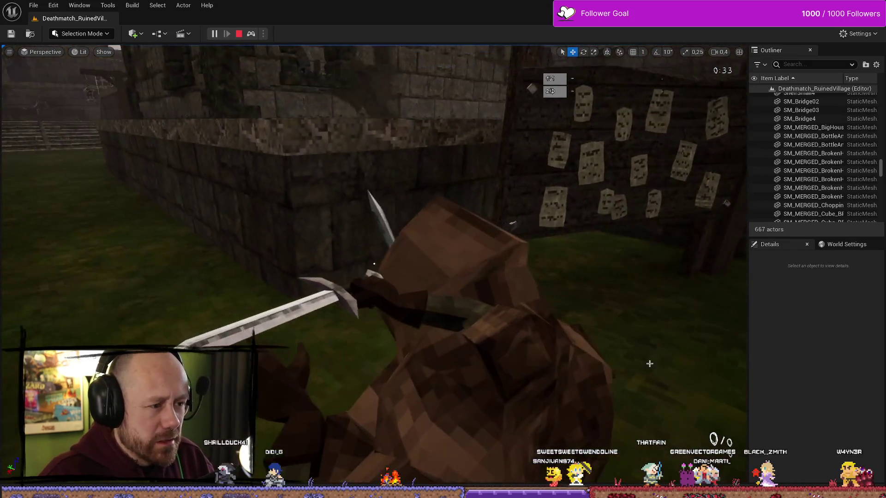
pyautogui.press('Escape')
pyautogui.hotkey('ctrl', 'space')
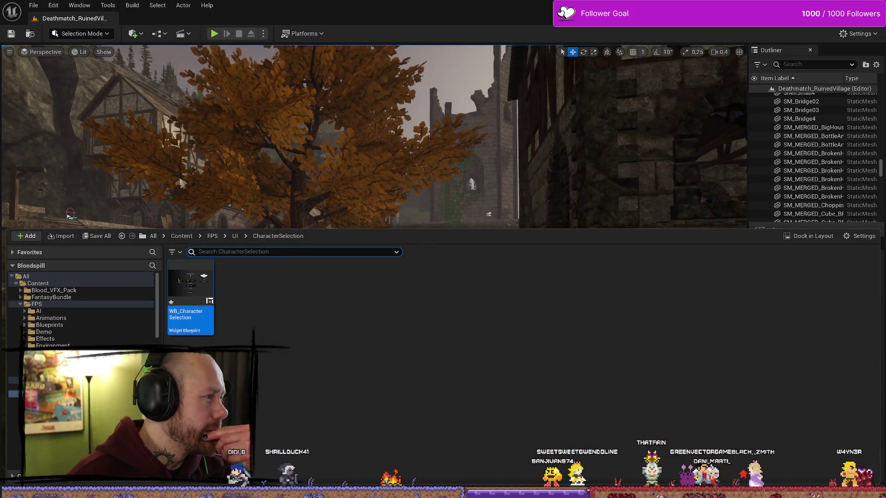
# - On the BloodSpill Trello board, move the melee-animation fix card near the top of To do
pyautogui.hotkey('alt', 'Tab')
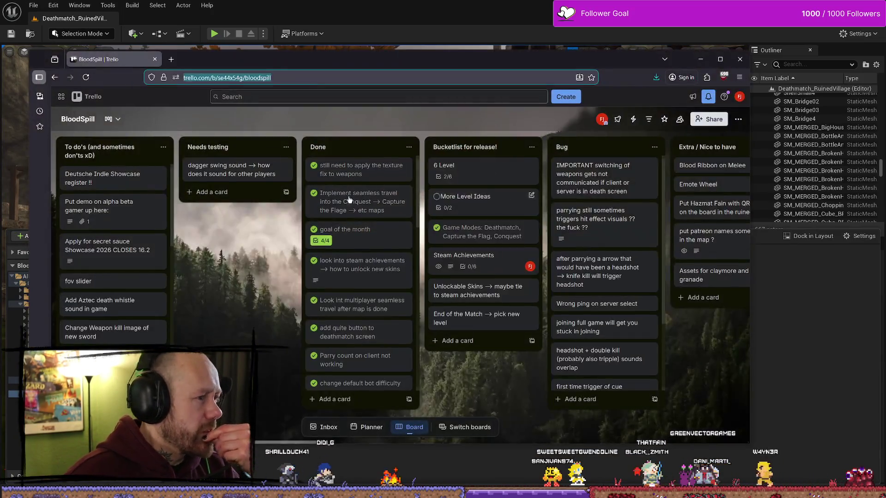
pyautogui.scroll(-5, 113, 249)
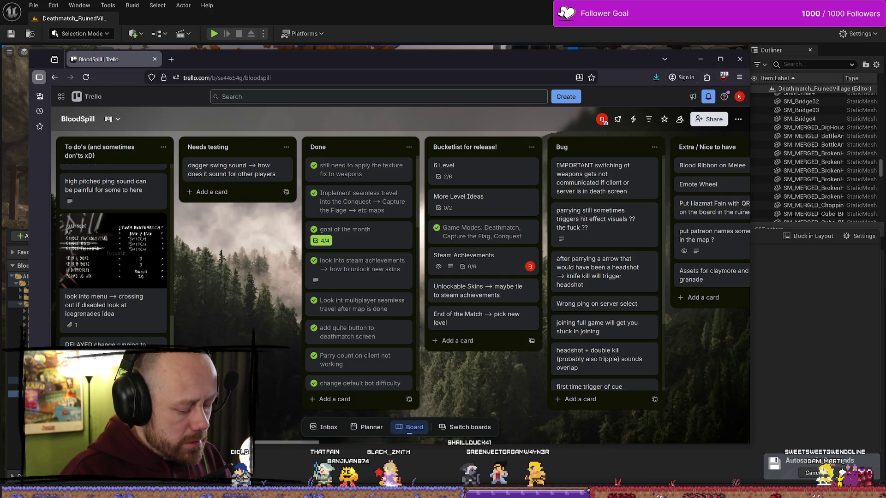
pyautogui.scroll(-1, 113, 249)
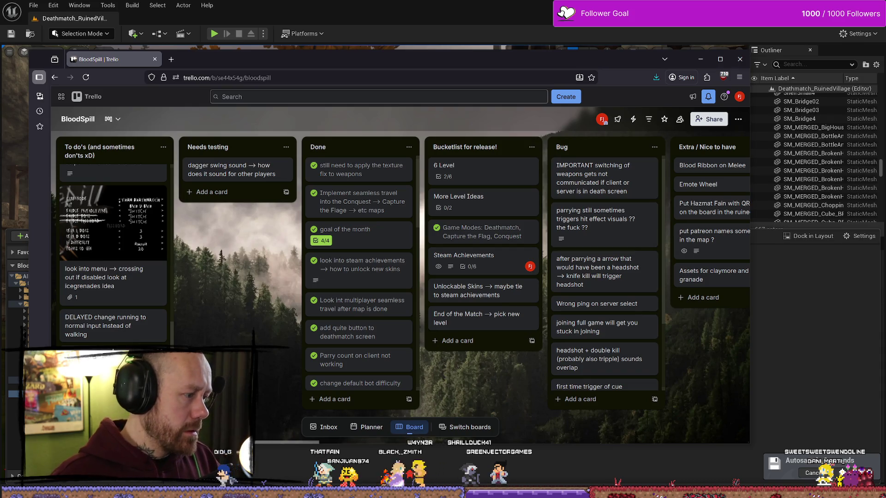
pyautogui.moveTo(118, 243); pyautogui.dragTo(130, 199)
pyautogui.scroll(-5, 96, 308)
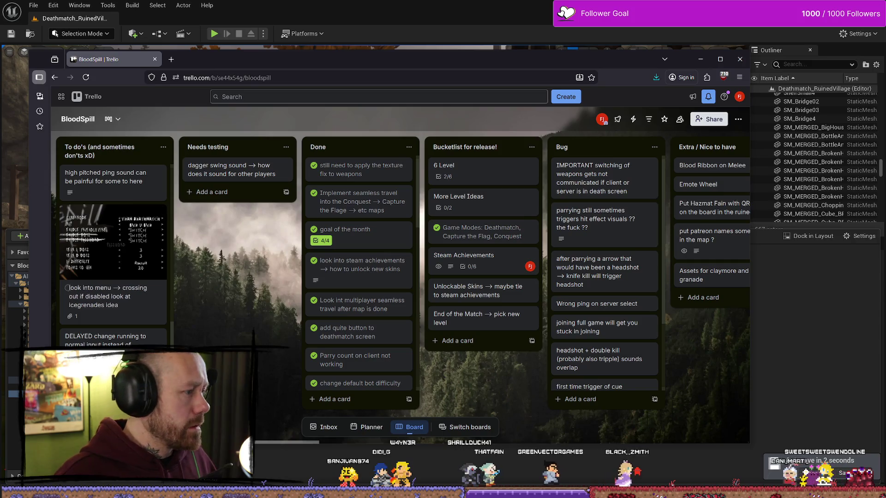
pyautogui.scroll(4, 96, 304)
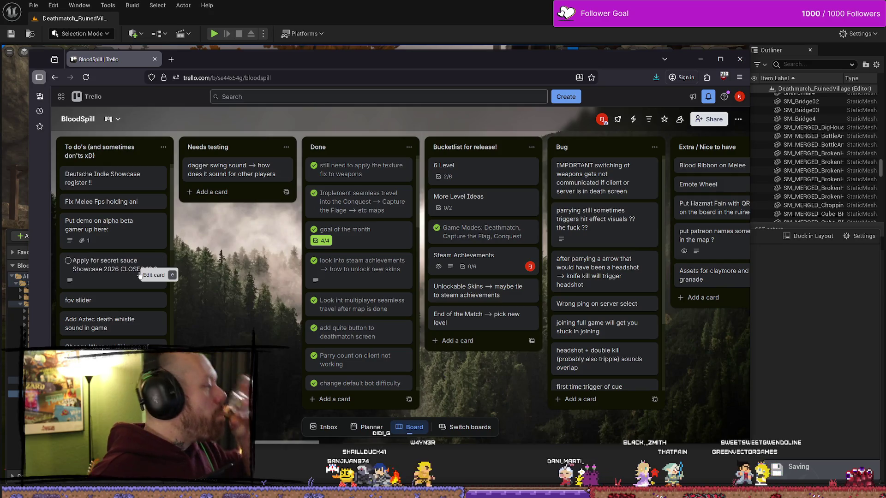
pyautogui.scroll(-5, 113, 276)
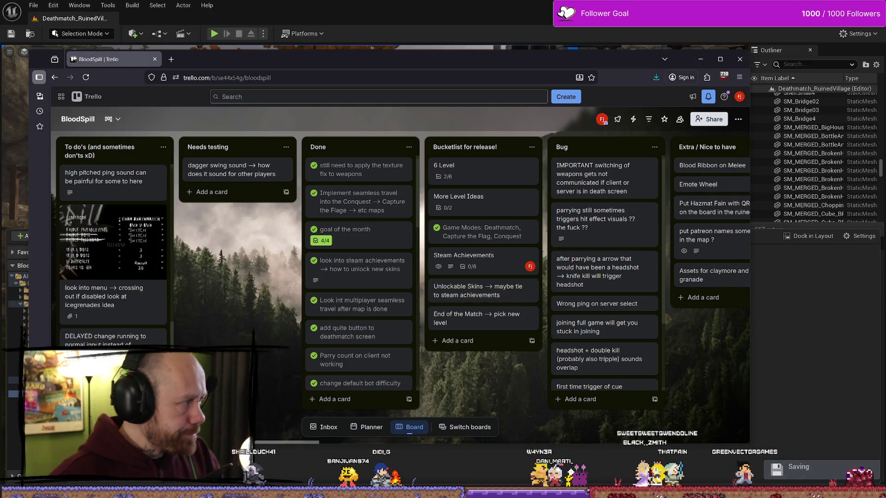
pyautogui.scroll(1, 113, 254)
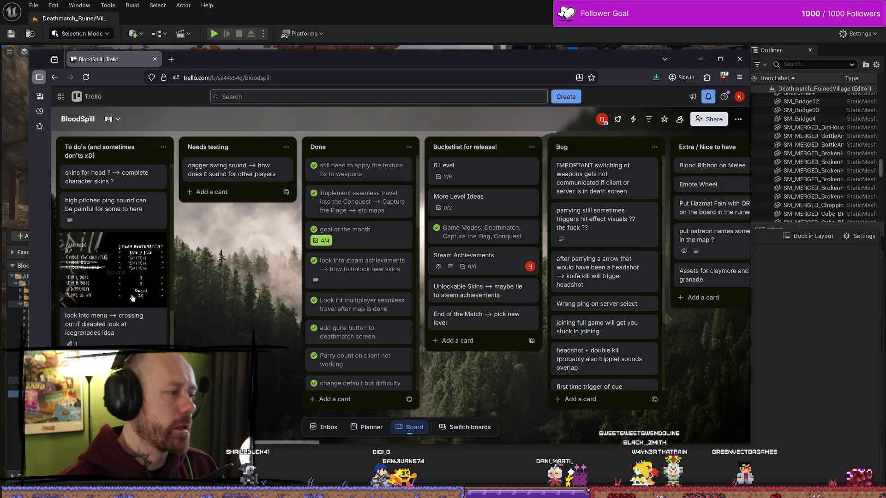
pyautogui.scroll(5, 134, 281)
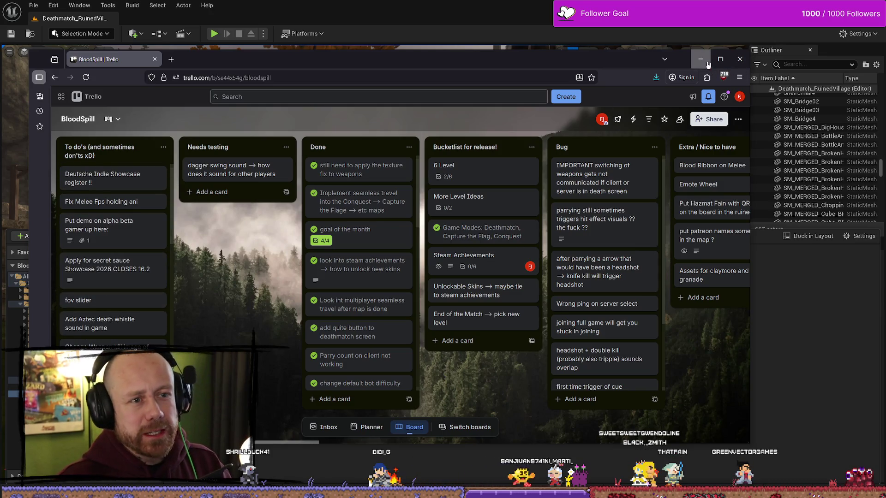
# - Minimize Trello, run a brief test play in Unreal, then return to Blender
pyautogui.click(708, 65)
pyautogui.scroll(5, 645, 228)
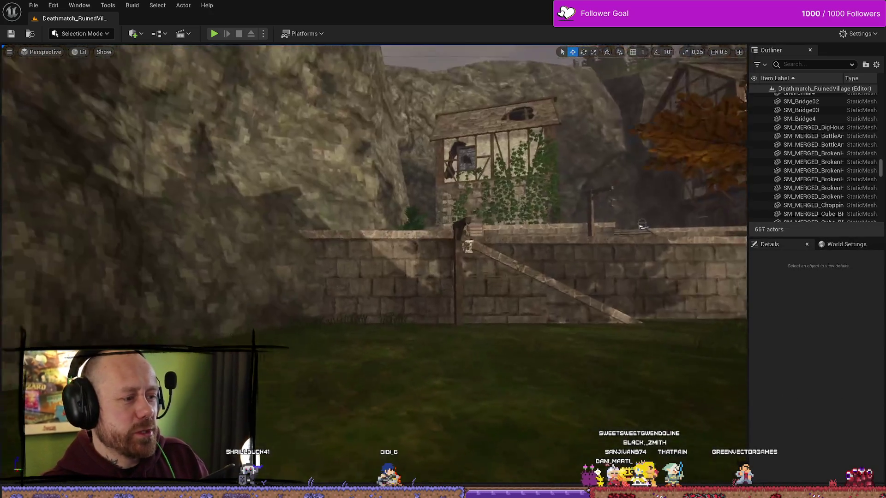
pyautogui.scroll(8, 645, 229)
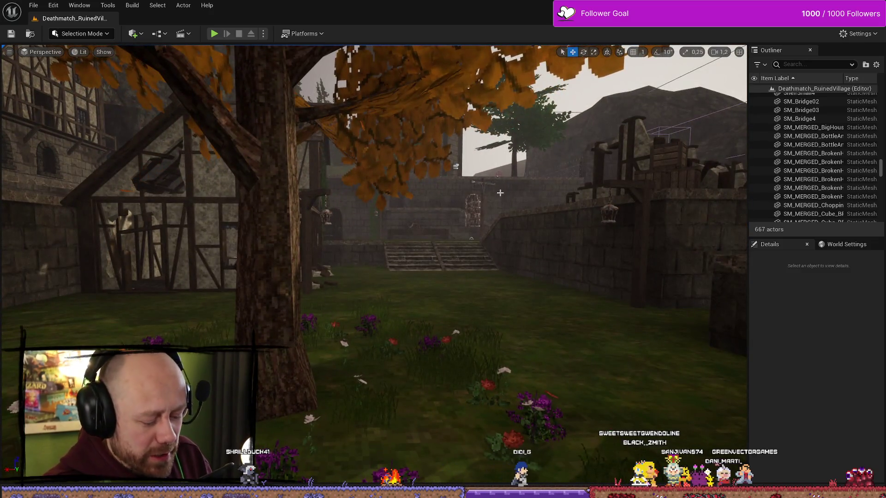
pyautogui.hotkey('alt', 'p')
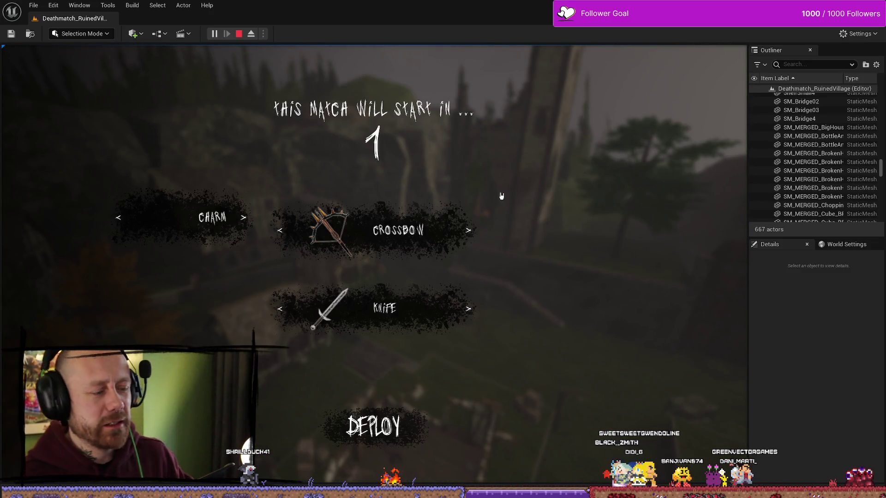
pyautogui.press('Escape')
pyautogui.hotkey('alt', 'Tab')
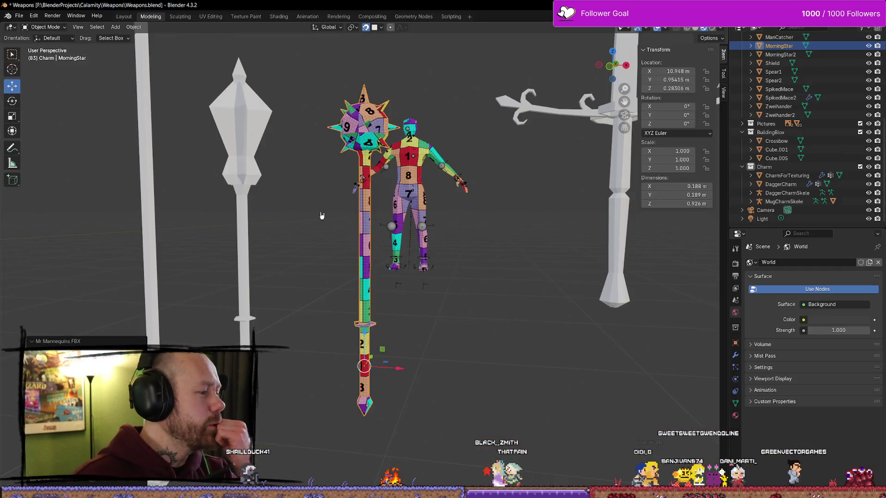
# - Duplicate the morning star once, undo it, and frame the view on the mace
pyautogui.click(368, 292)
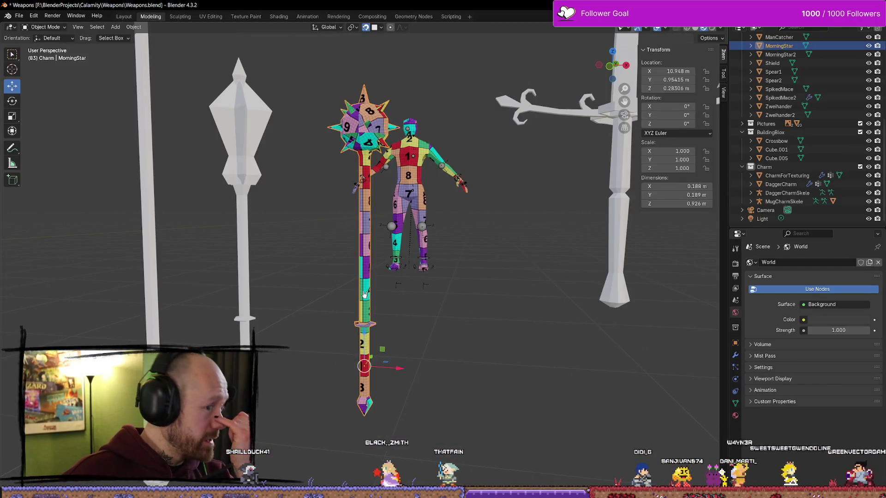
pyautogui.hotkey('shift', 'd')
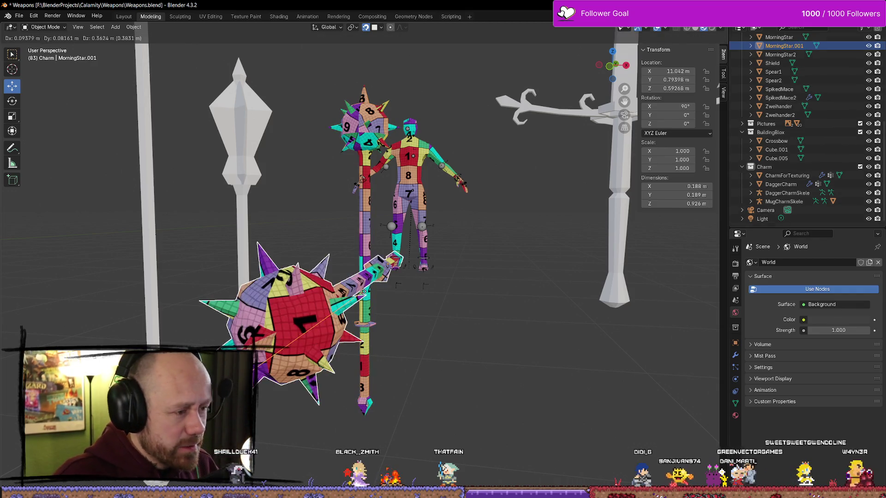
pyautogui.click(366, 295)
pyautogui.hotkey('ctrl', 'z')
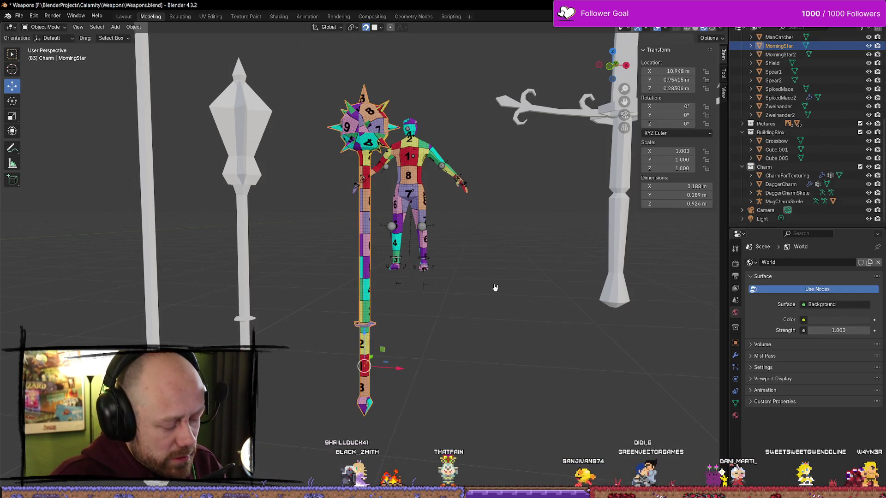
pyautogui.scroll(-6, 489, 318)
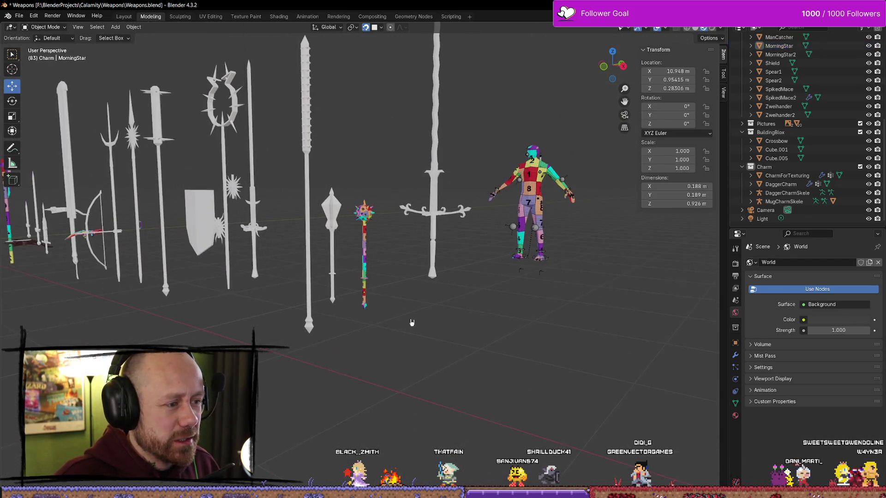
pyautogui.press('KP_Decimal')
pyautogui.scroll(-2, 456, 323)
# - Duplicate the morning star as MorningStar.001 and move it further along X
pyautogui.hotkey('shift', 'd')
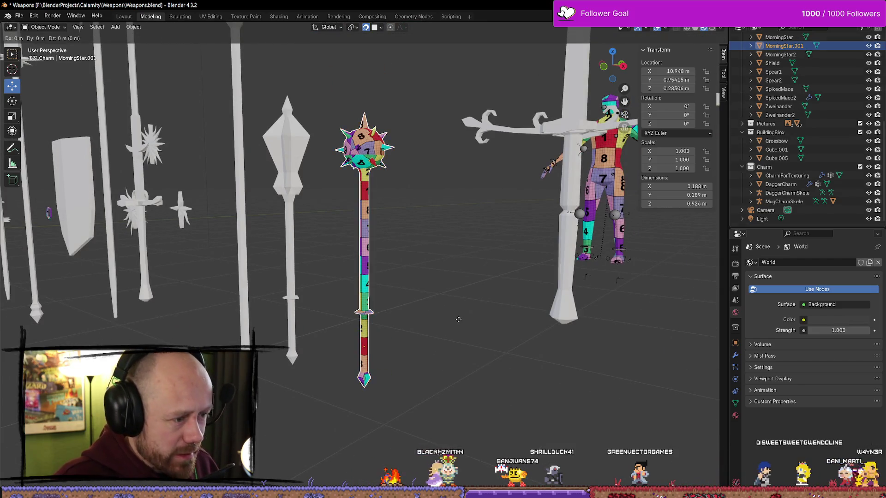
pyautogui.scroll(-3, 458, 319)
pyautogui.press('x')
pyautogui.click(589, 364)
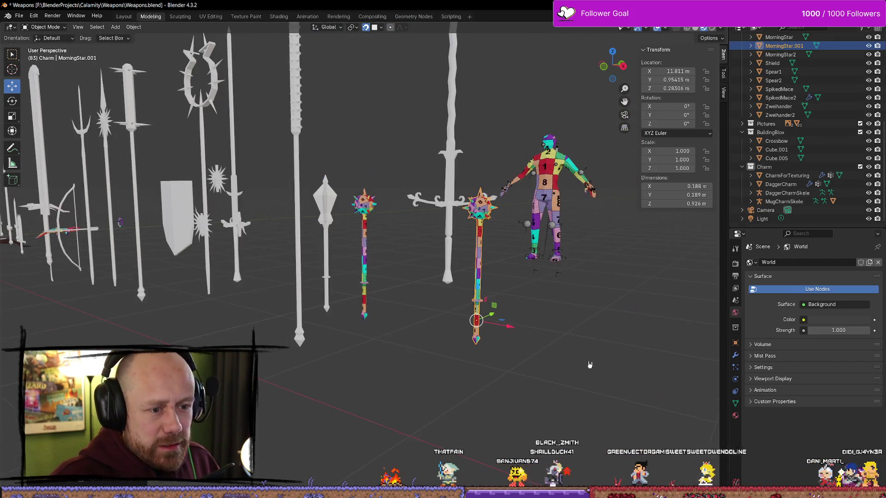
pyautogui.press('g')
pyautogui.press('x')
pyautogui.click(640, 275)
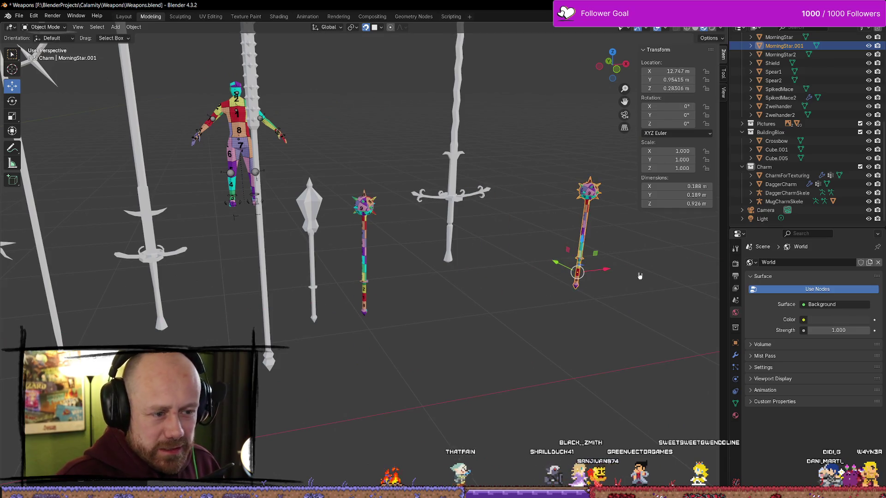
pyautogui.press('KP_Decimal')
pyautogui.scroll(-3, 452, 152)
# - Enter Edit Mode on MorningStar.001 and cycle solid, material preview, then solid shading
pyautogui.press('Tab')
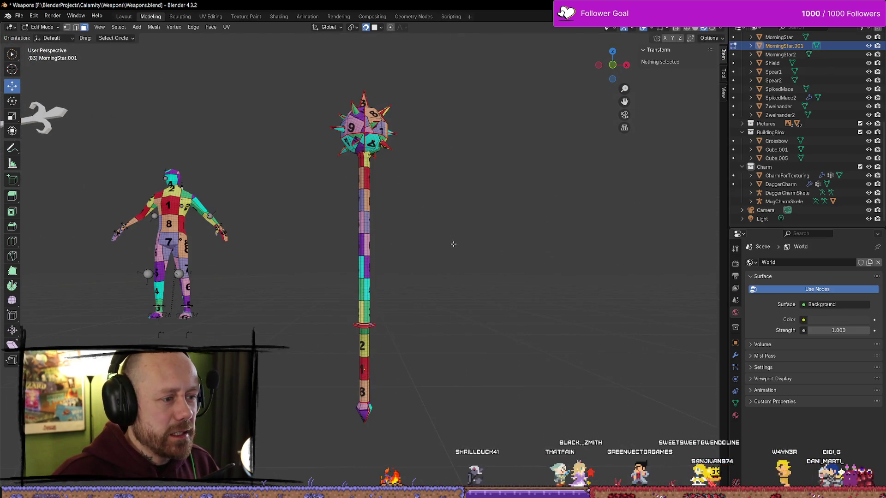
pyautogui.press('Tab')
pyautogui.press('Tab')
pyautogui.press('Tab')
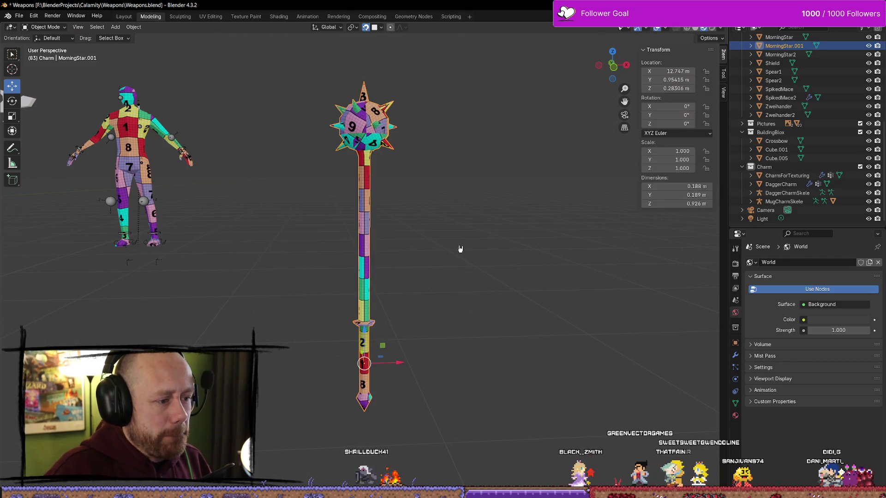
pyautogui.press('Tab')
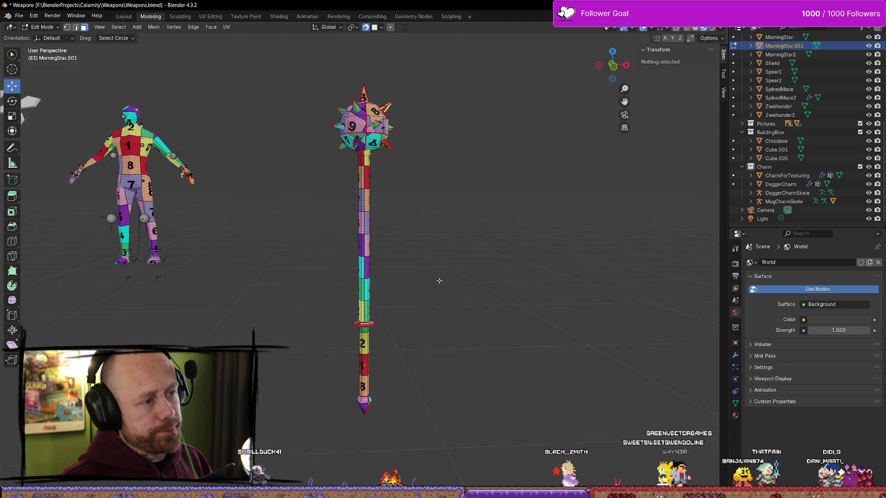
pyautogui.press('z')
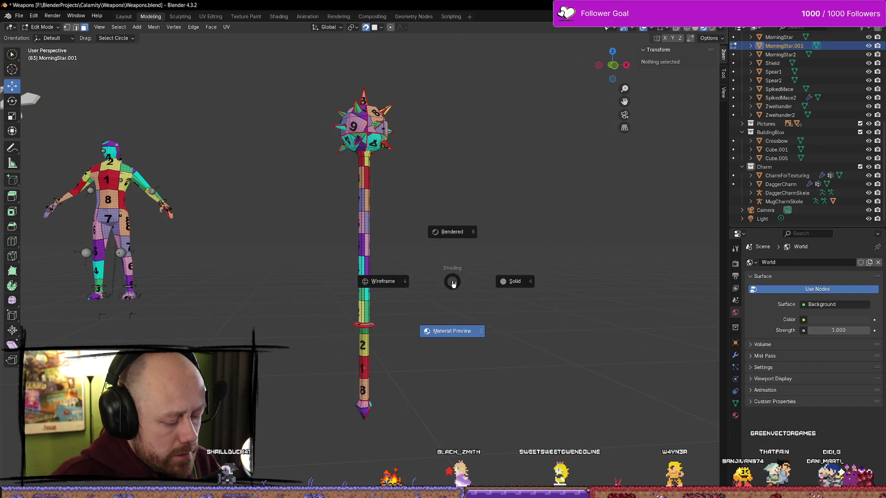
pyautogui.click(546, 282)
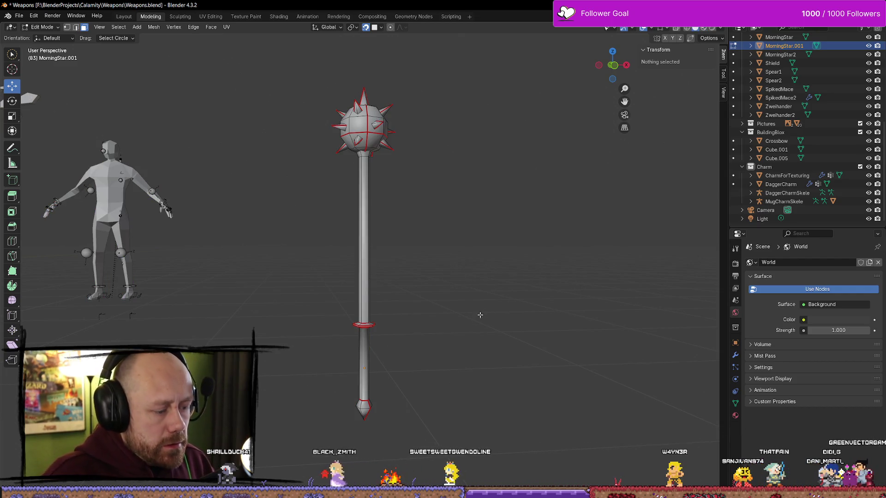
pyautogui.press('z')
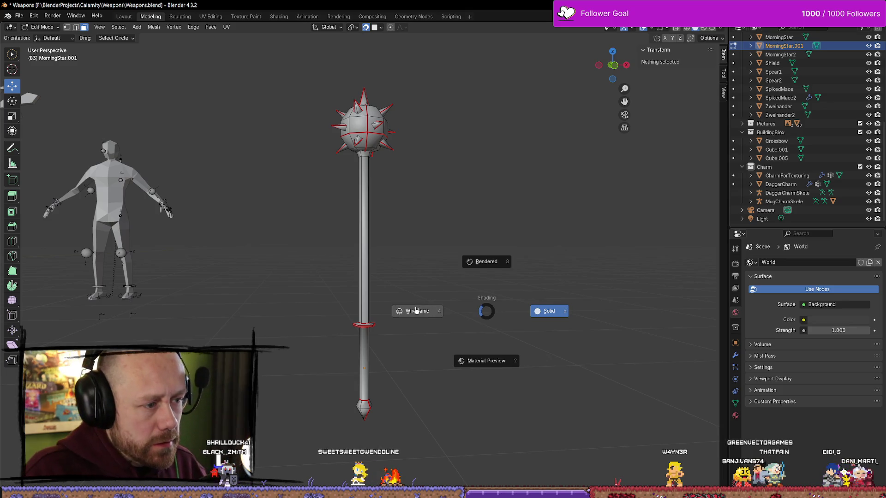
pyautogui.click(476, 332)
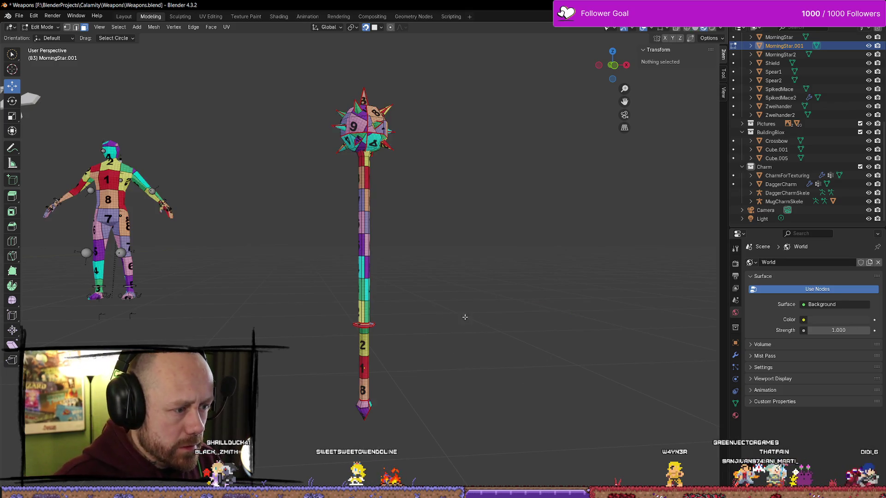
pyautogui.press('z')
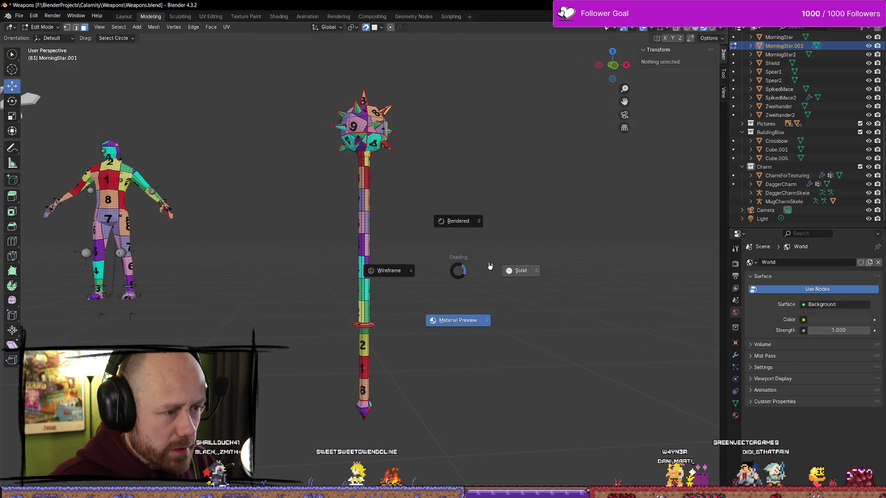
pyautogui.click(520, 270)
pyautogui.scroll(-3, 549, 322)
pyautogui.moveTo(550, 322)
pyautogui.mouseDown()
pyautogui.moveTo(609, 327)
pyautogui.moveTo(289, 249)
pyautogui.moveTo(369, 277)
pyautogui.moveTo(453, 329)
pyautogui.mouseUp()
# - Return to Object Mode and select the original MorningStar
pyautogui.press('Tab')
pyautogui.click(453, 330)
pyautogui.moveTo(361, 334); pyautogui.dragTo(465, 306)
pyautogui.click(231, 199)
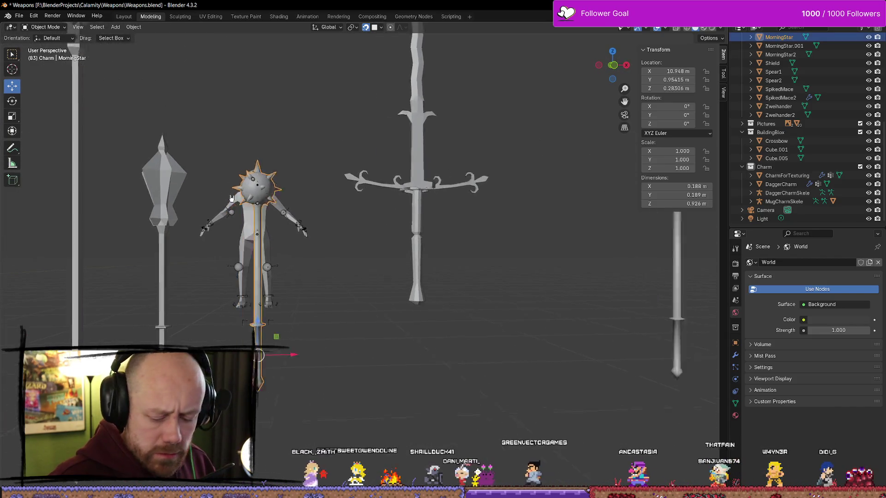
# - Frame and orbit around the maces, undoing an accidental selection of the copy
pyautogui.press('KP_Decimal')
pyautogui.moveTo(232, 199)
pyautogui.mouseDown()
pyautogui.moveTo(355, 221)
pyautogui.moveTo(433, 192)
pyautogui.moveTo(378, 129)
pyautogui.moveTo(283, 85)
pyautogui.moveTo(265, 87)
pyautogui.moveTo(369, 98)
pyautogui.moveTo(360, 197)
pyautogui.mouseUp()
pyautogui.click(359, 197)
pyautogui.hotkey('ctrl', 'z')
pyautogui.hotkey('ctrl', 'z')
pyautogui.moveTo(485, 251)
pyautogui.mouseDown()
pyautogui.moveTo(369, 232)
pyautogui.moveTo(447, 293)
pyautogui.mouseUp()
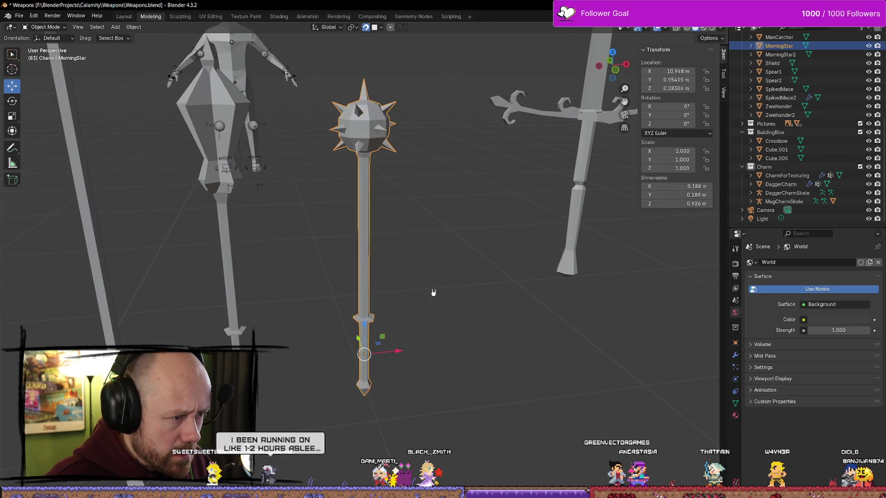
# - Duplicate the original morning star and shift the copy right along X
pyautogui.hotkey('shift', 'd')
pyautogui.press('x')
pyautogui.click(494, 342)
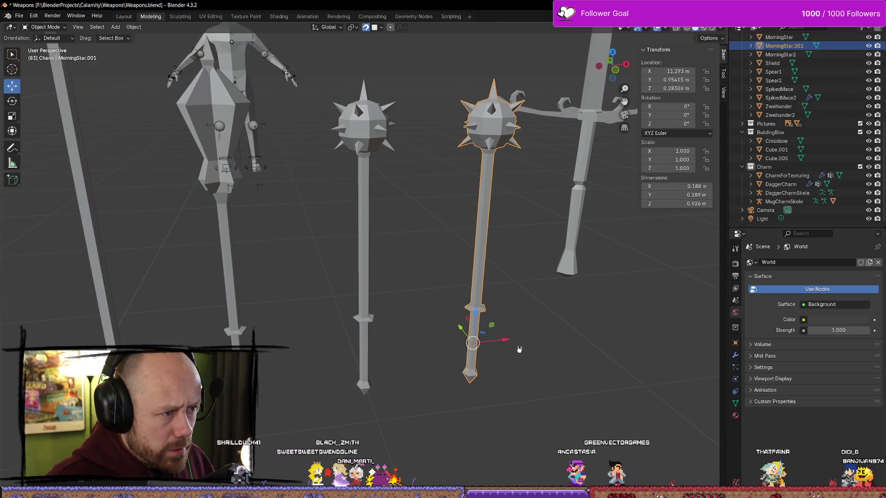
pyautogui.press('KP_Decimal')
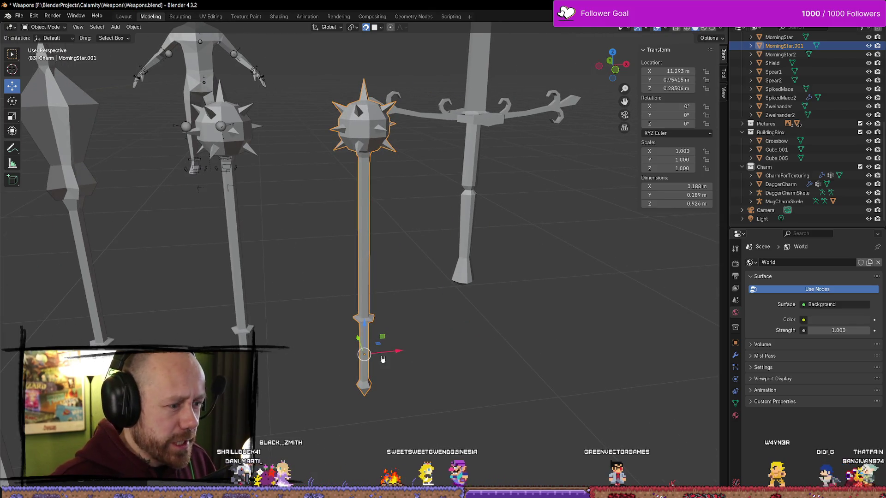
pyautogui.press('r')
pyautogui.press('Escape')
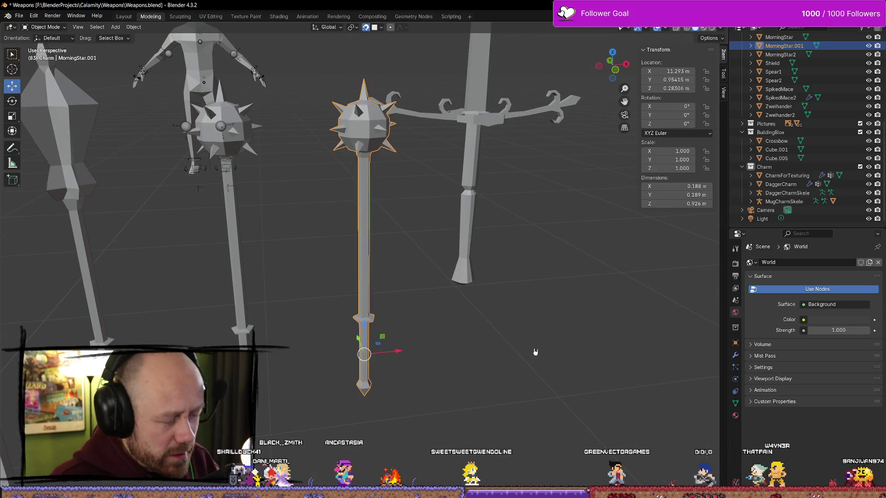
pyautogui.scroll(-3, 535, 352)
# - Move the copy to 12.506 m on X, enter Edit Mode, and switch to wireframe shading
pyautogui.press('g')
pyautogui.press('x')
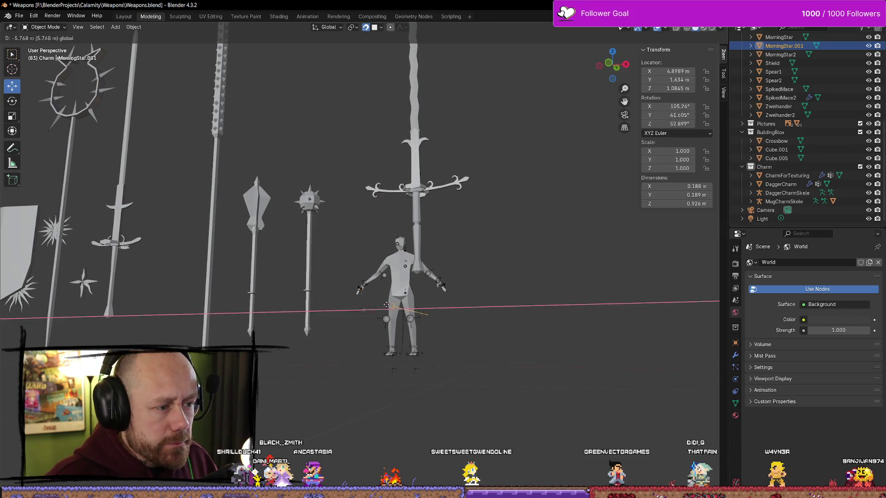
pyautogui.click(640, 316)
pyautogui.press('KP_Decimal')
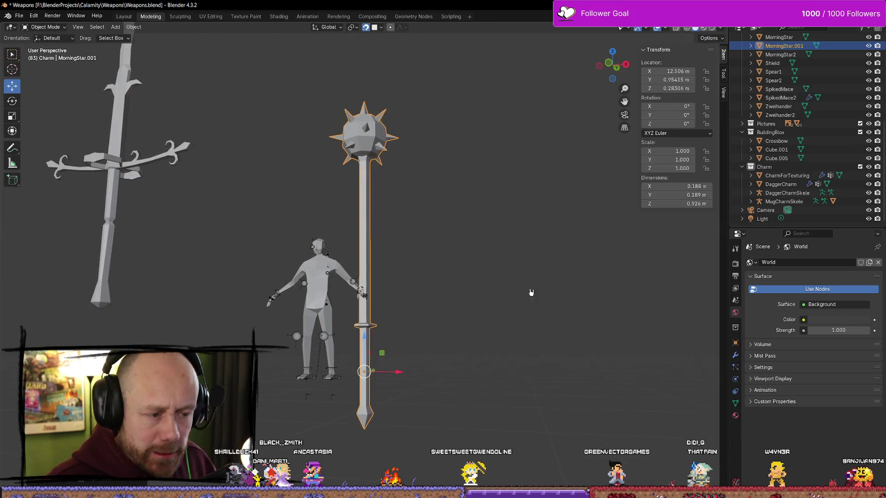
pyautogui.scroll(2, 487, 317)
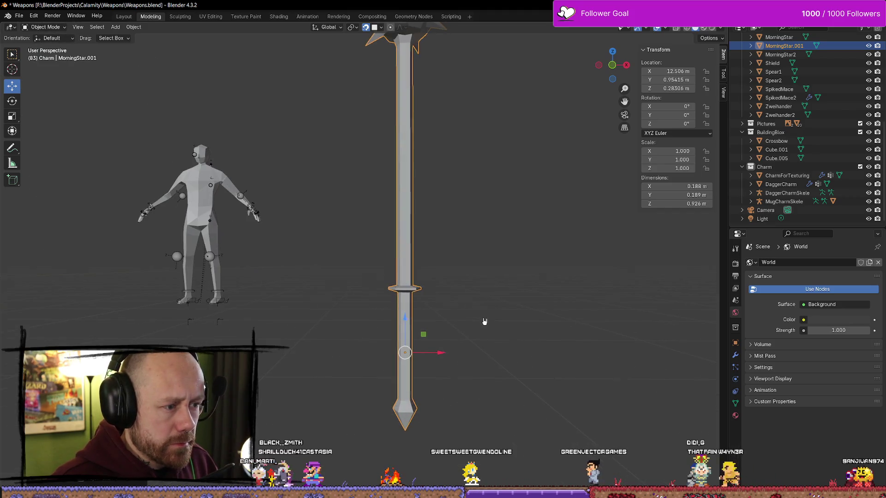
pyautogui.press('Tab')
pyautogui.press('z')
pyautogui.click(494, 309)
# - In Front Ortho view, try selecting the handle's edge loops, then clear the mesh selection
pyautogui.click(614, 68)
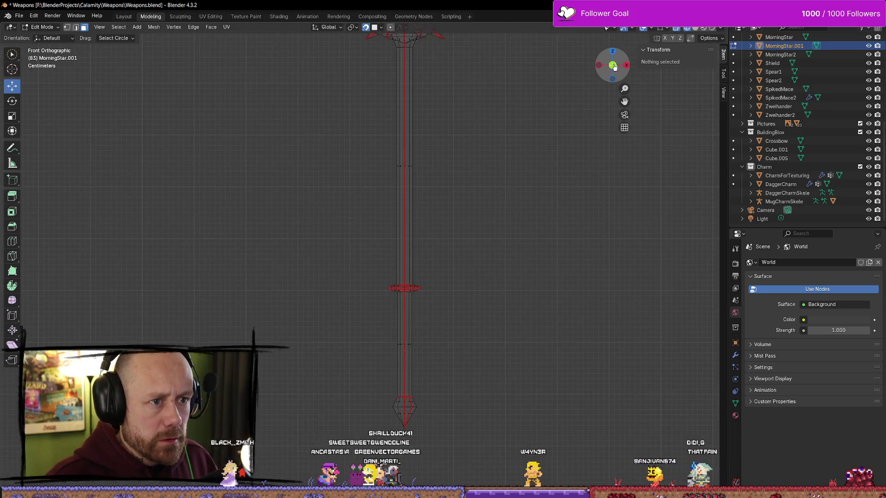
pyautogui.click(616, 66)
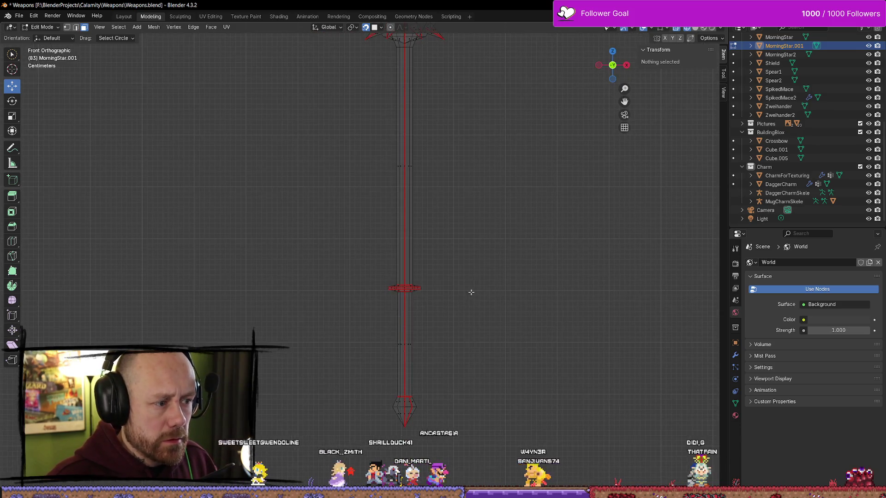
pyautogui.keyDown('alt'); pyautogui.click(404, 288); pyautogui.keyUp('alt')
pyautogui.hotkey('ctrl', 'l')
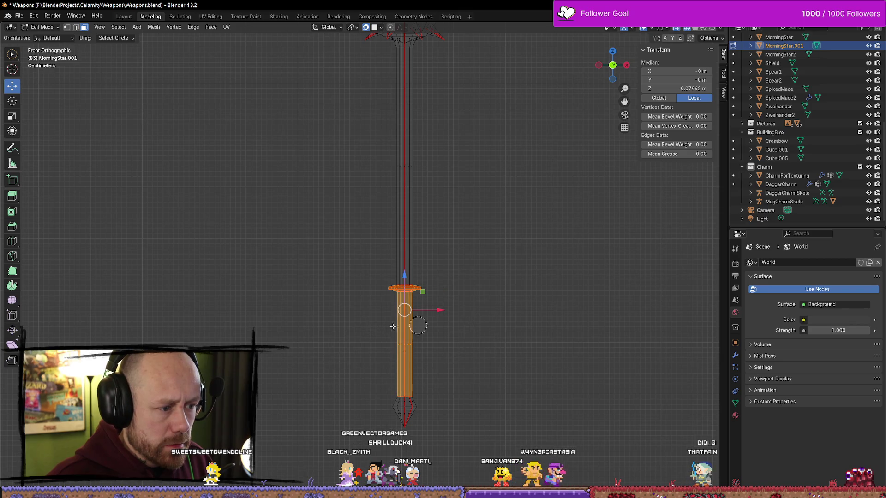
pyautogui.press('l')
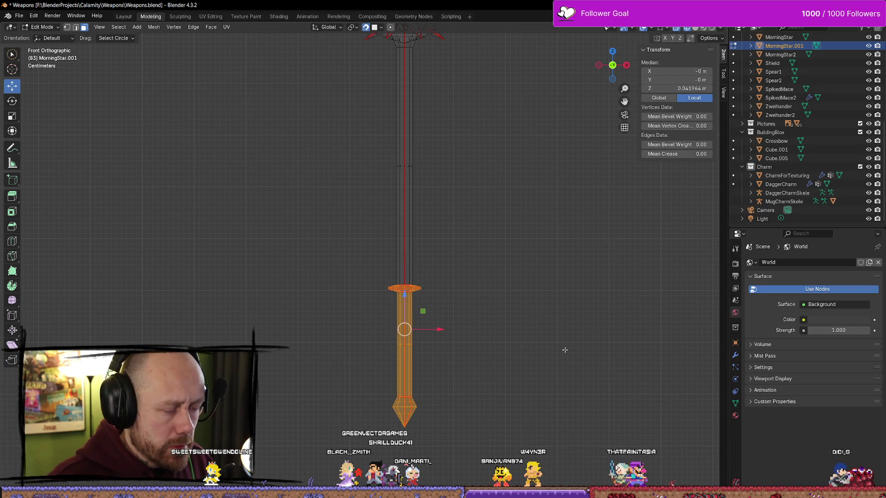
pyautogui.hotkey('ctrl', 'l')
pyautogui.hotkey('ctrl', 'z')
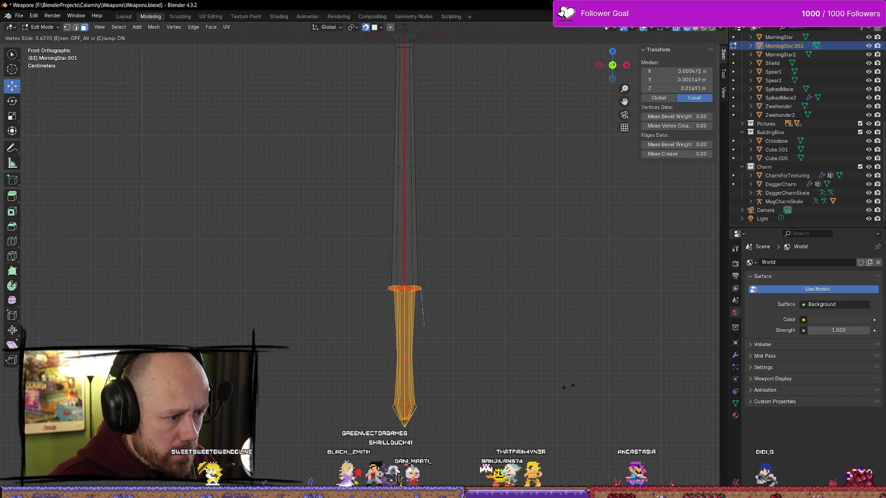
pyautogui.hotkey('alt', 'a')
# - Select the edge loop at the top of the grip, test an edge slide up the shaft, and undo it
pyautogui.moveTo(478, 269); pyautogui.dragTo(503, 280)
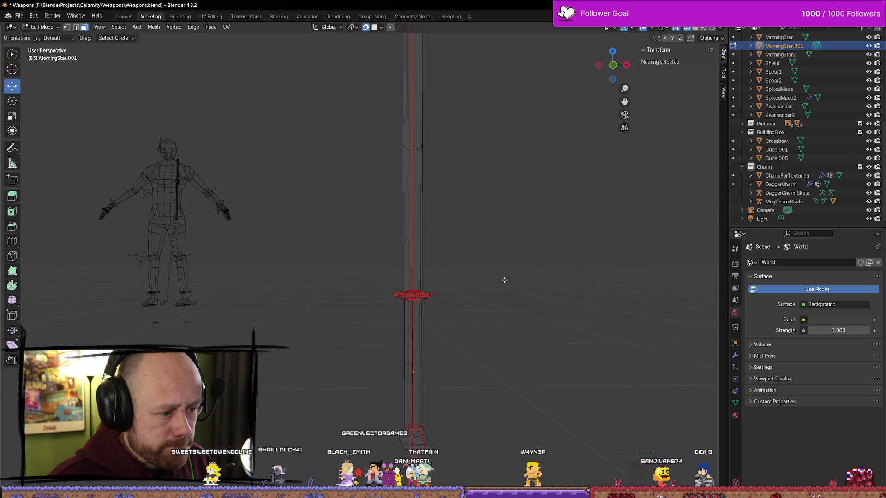
pyautogui.click(619, 69)
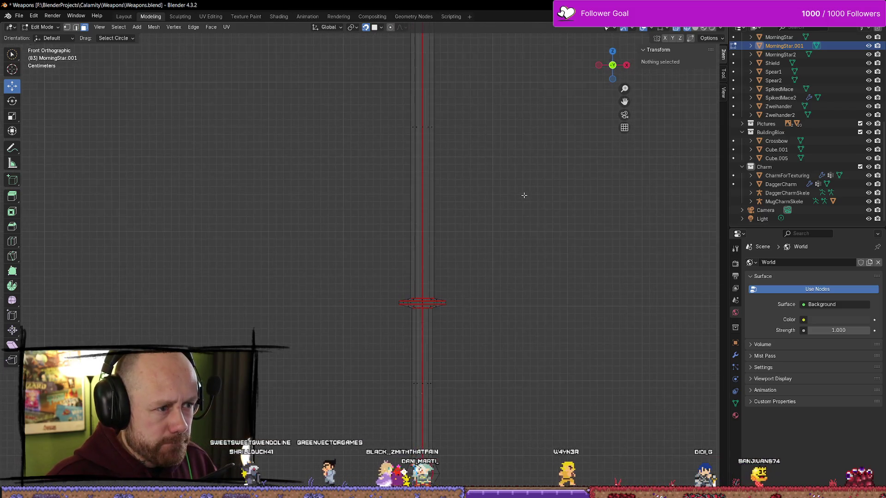
pyautogui.scroll(-3, 517, 189)
pyautogui.moveTo(509, 184); pyautogui.dragTo(507, 207)
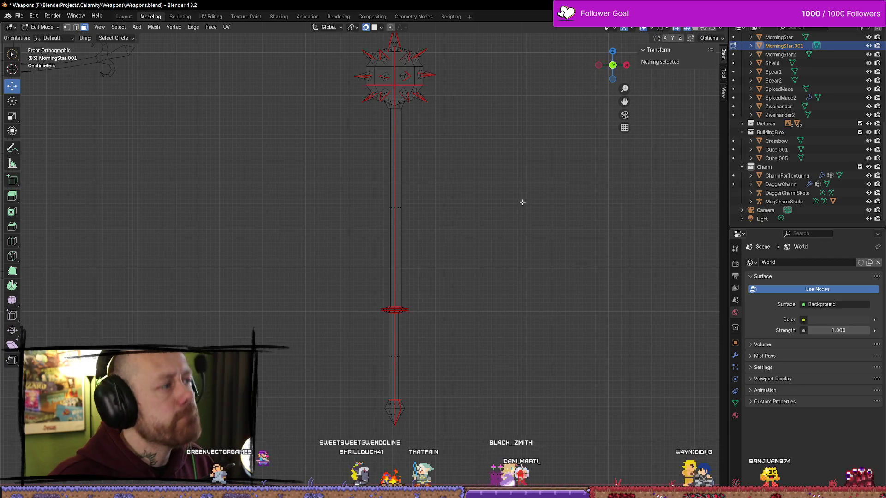
pyautogui.scroll(1, 505, 222)
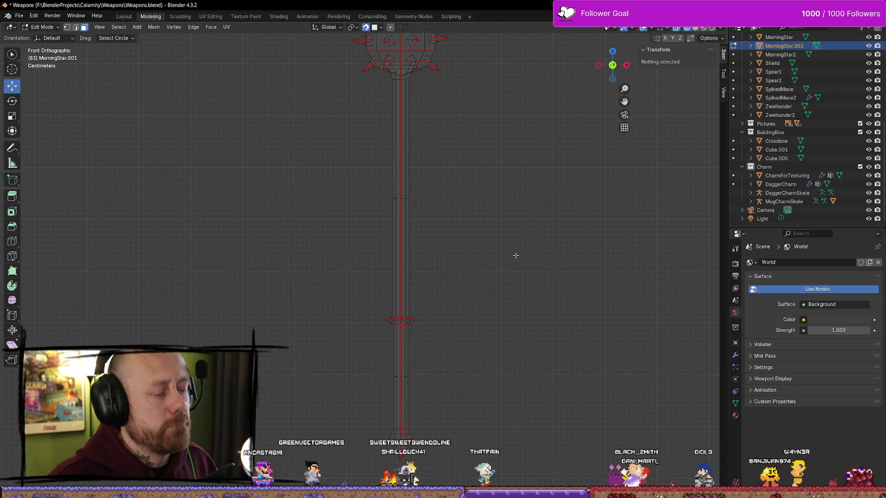
pyautogui.moveTo(468, 268); pyautogui.dragTo(472, 348)
pyautogui.click(429, 313)
pyautogui.moveTo(429, 312)
pyautogui.mouseDown()
pyautogui.moveTo(530, 355)
pyautogui.moveTo(521, 342)
pyautogui.mouseUp()
pyautogui.click(546, 359)
pyautogui.click(429, 366)
pyautogui.press('g')
pyautogui.press('g')
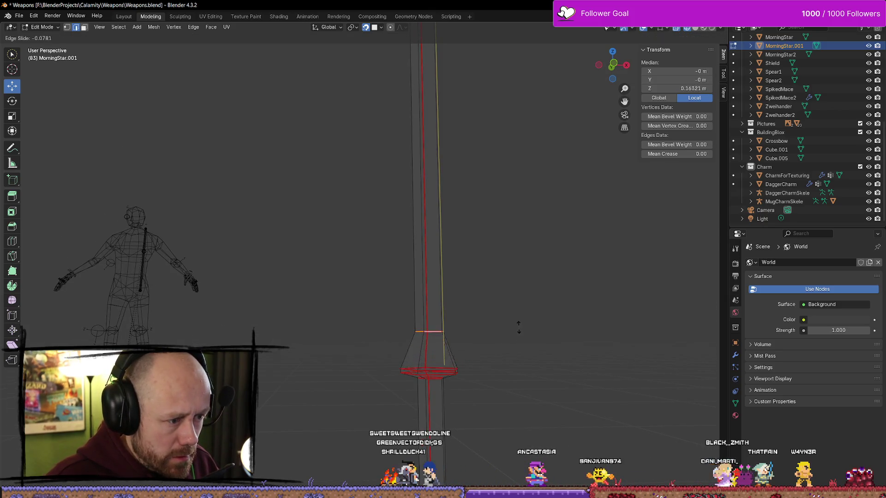
pyautogui.click(518, 213)
pyautogui.moveTo(518, 212); pyautogui.dragTo(515, 222)
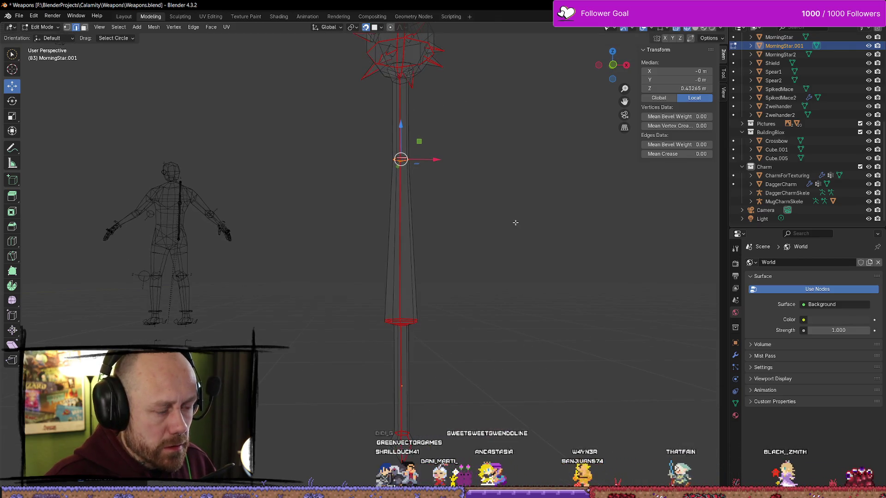
pyautogui.hotkey('ctrl', 'z')
# - Return to Front Ortho and change the shading from wireframe to Solid, then Material Preview
pyautogui.click(612, 65)
pyautogui.click(612, 65)
pyautogui.scroll(2, 498, 252)
pyautogui.press('z')
pyautogui.click(559, 251)
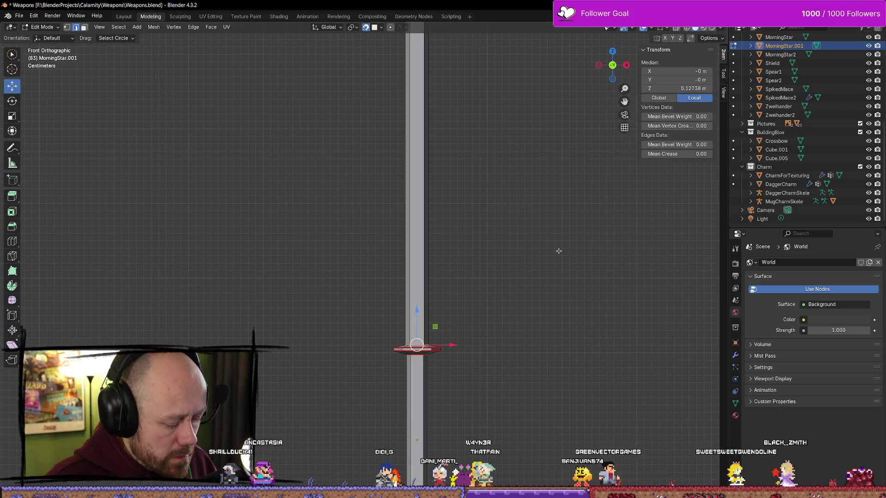
pyautogui.press('z')
pyautogui.click(559, 295)
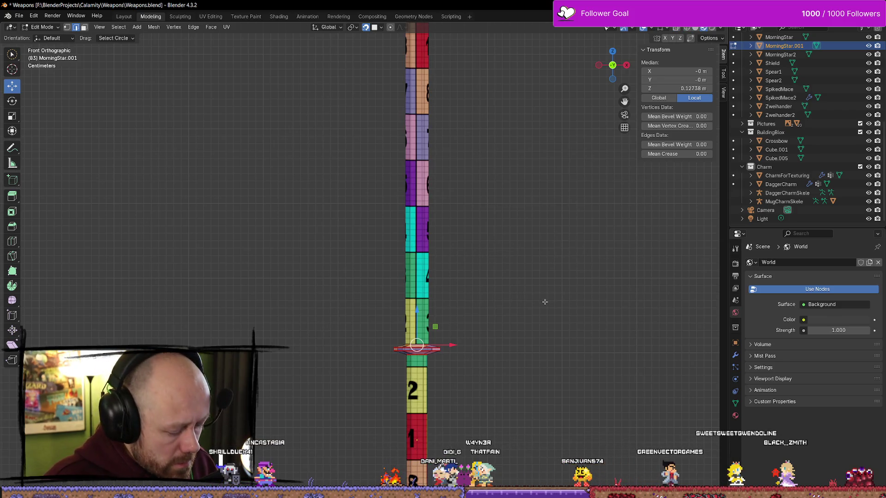
# - Edge-slide the grip-top loop up the shaft, redoing the slide to form a tapered section
pyautogui.press('g')
pyautogui.press('g')
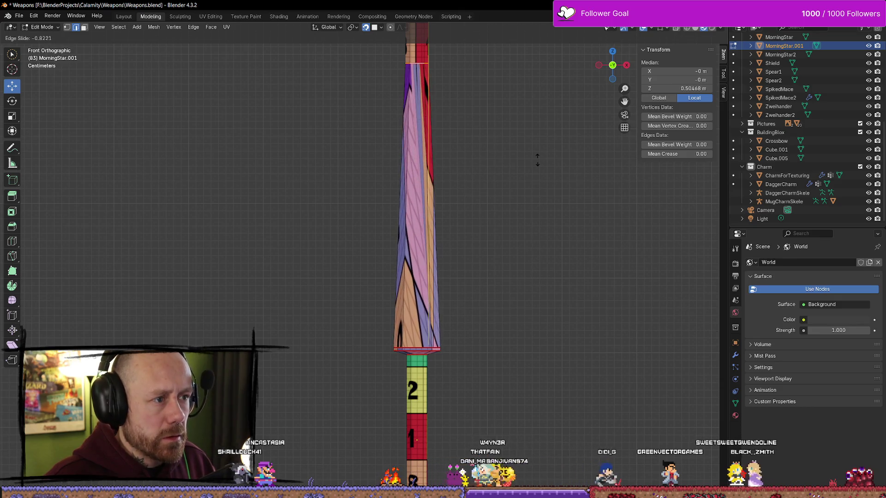
pyautogui.click(535, 162)
pyautogui.scroll(-5, 496, 199)
pyautogui.scroll(5, 492, 198)
pyautogui.hotkey('ctrl', 'z')
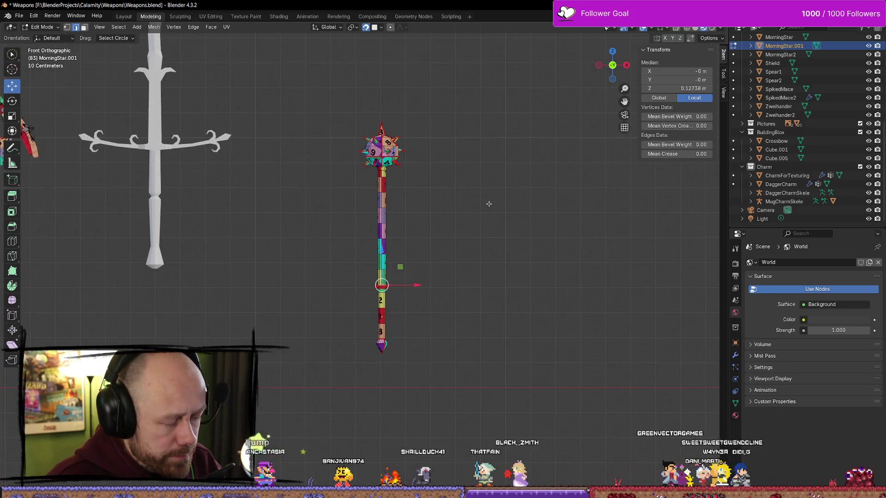
pyautogui.press('g')
pyautogui.press('g')
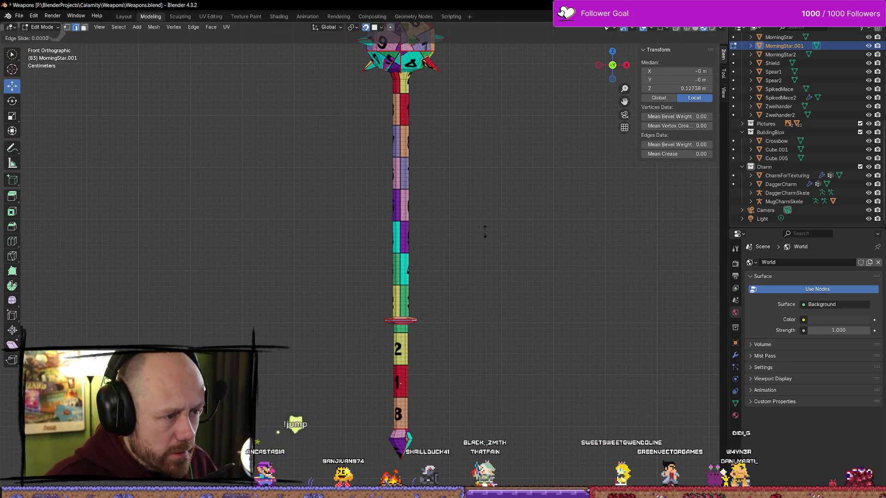
pyautogui.click(483, 198)
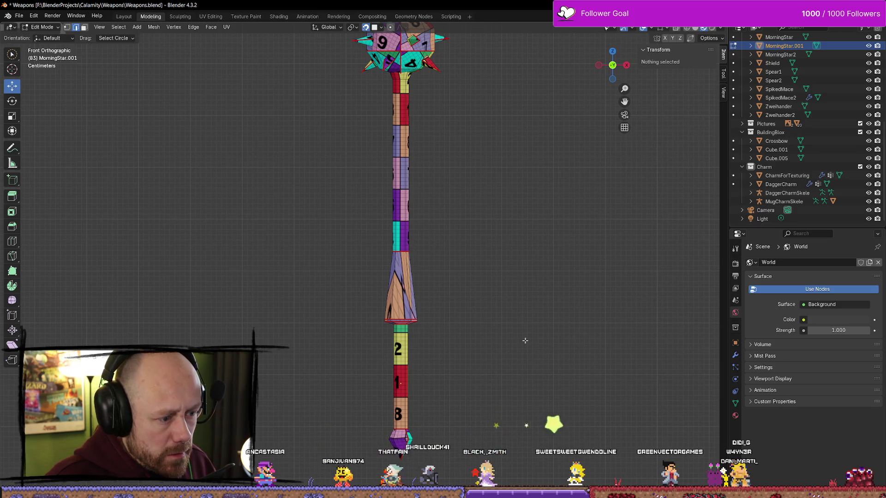
# - Select the lower handle section, test raising it slightly, undo, and clear the selection
pyautogui.press('z')
pyautogui.press('l')
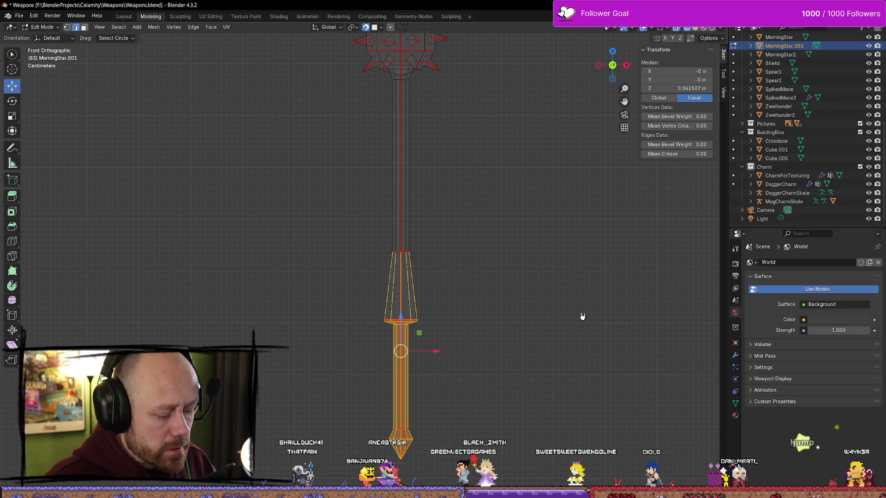
pyautogui.press('z')
pyautogui.click(604, 363)
pyautogui.moveTo(400, 318); pyautogui.dragTo(402, 291)
pyautogui.hotkey('ctrl', 'z')
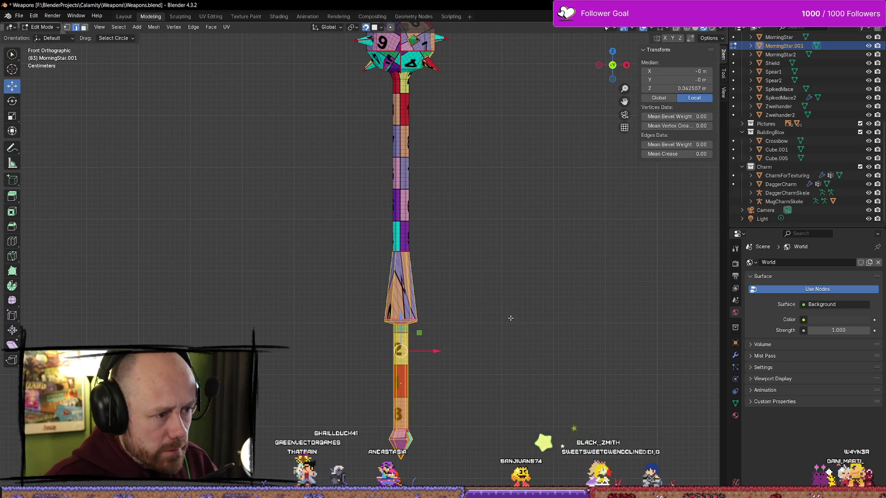
pyautogui.hotkey('alt', 'a')
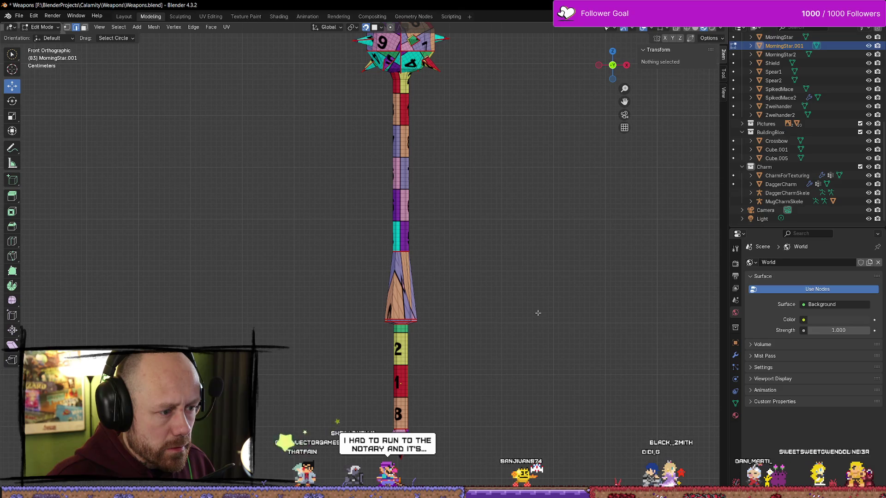
# - In Wireframe, select the lower cone and handle, try raising them, then undo and deselect
pyautogui.press('F2')
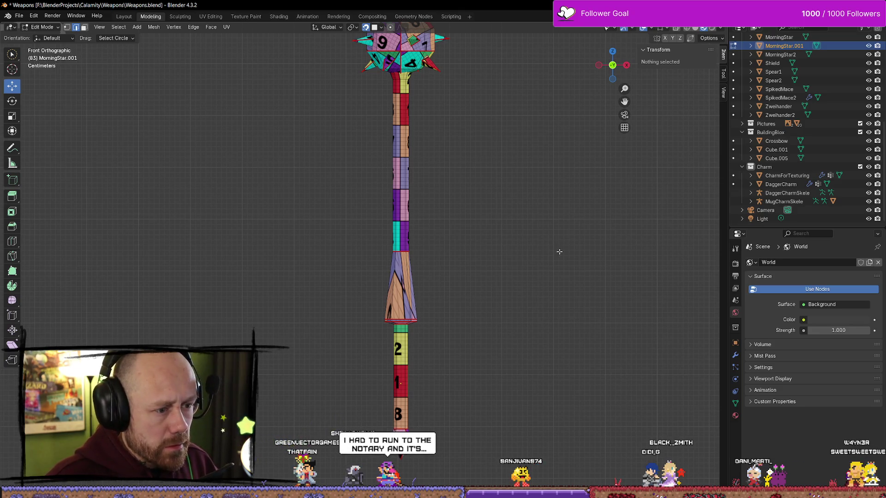
pyautogui.press('F2')
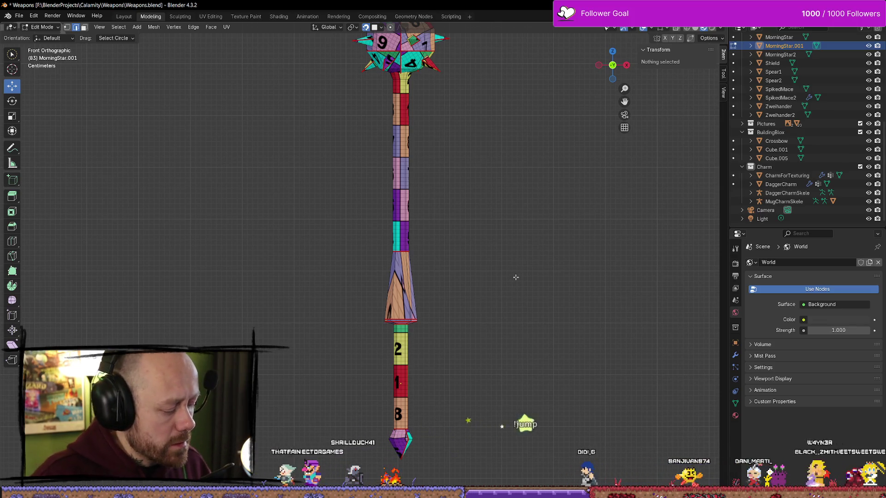
pyautogui.press('t')
pyautogui.press('t')
pyautogui.press('t')
pyautogui.press('t')
pyautogui.press('z')
pyautogui.click(483, 280)
pyautogui.press('l')
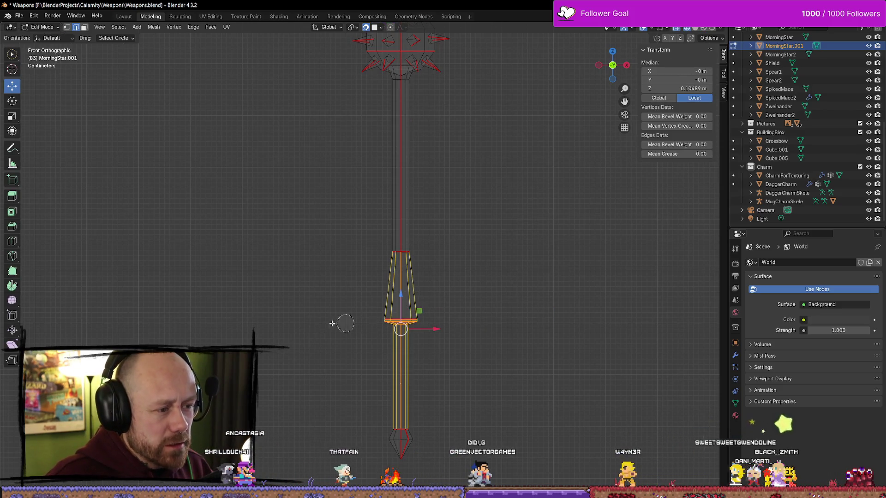
pyautogui.moveTo(402, 315); pyautogui.dragTo(401, 303)
pyautogui.hotkey('ctrl', 'z')
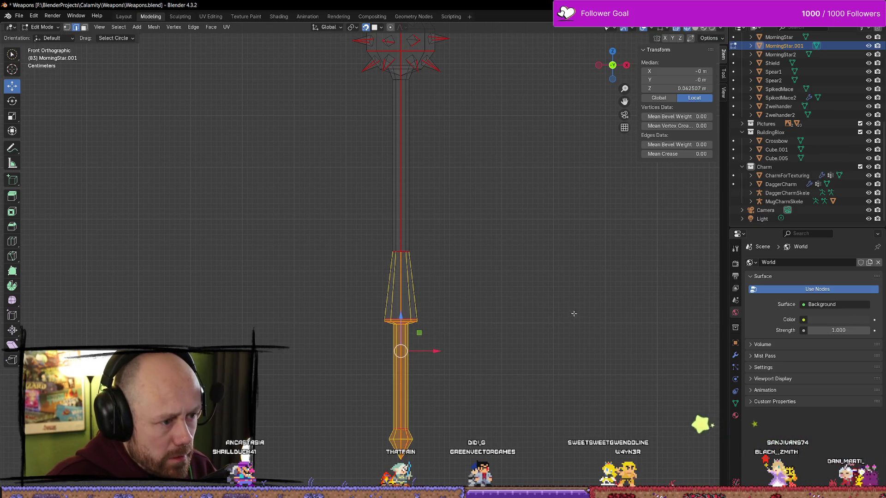
pyautogui.hotkey('ctrl', 'z')
pyautogui.click(406, 249)
pyautogui.click(481, 294)
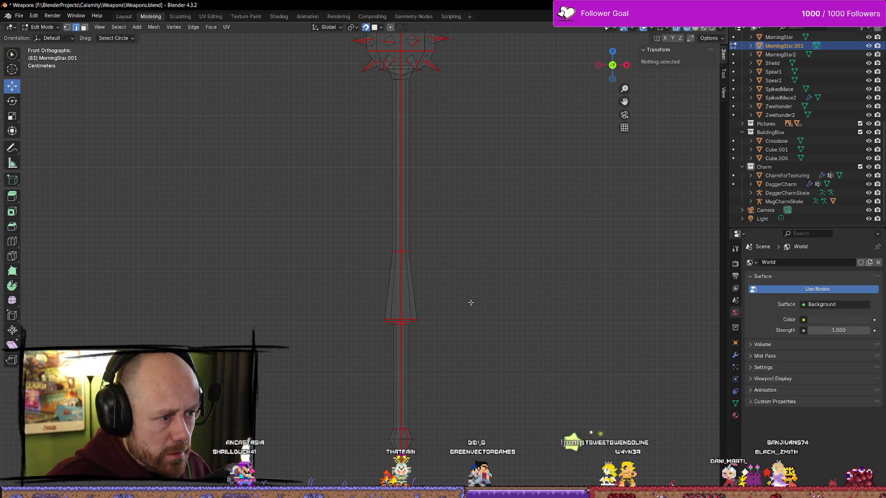
# - Select the whole lower handle and cone as one linked selection
pyautogui.click(417, 320)
pyautogui.click(340, 322)
pyautogui.click(421, 320)
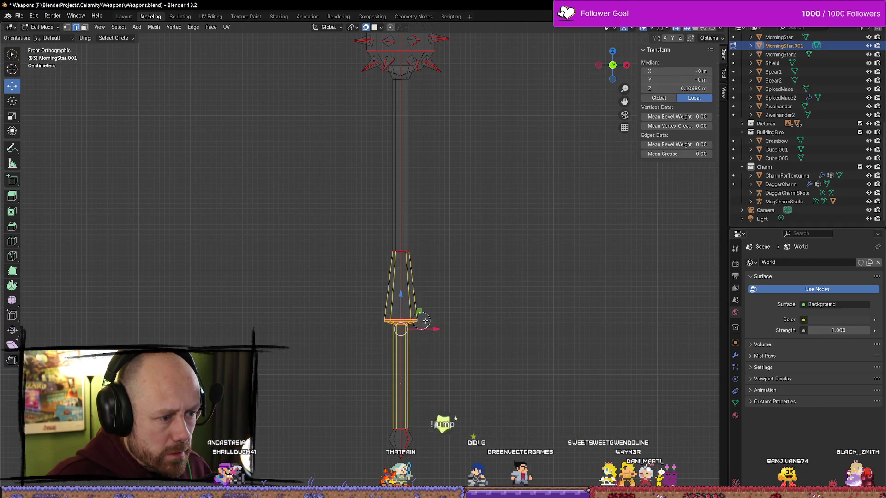
pyautogui.click(539, 306)
pyautogui.hotkey('ctrl', 'z')
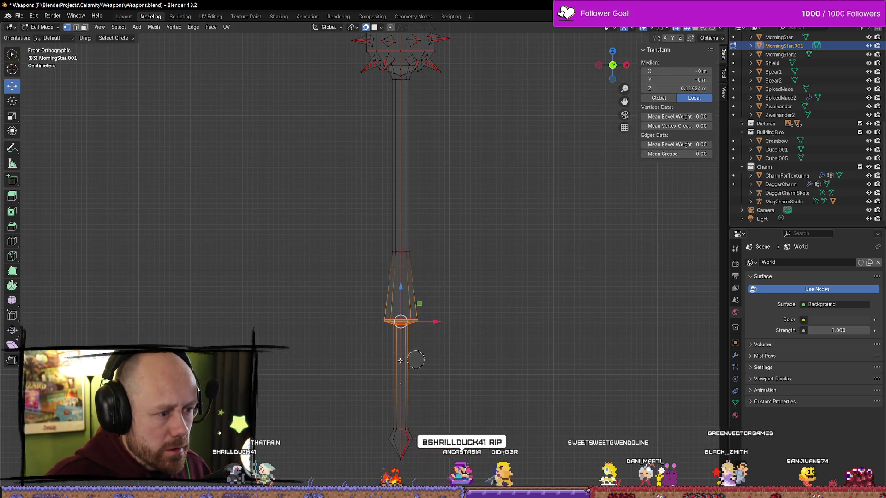
pyautogui.hotkey('ctrl', 'l')
# - Raise the lower handle up the shaft so the taper collapses, viewed in Material Preview
pyautogui.moveTo(400, 330); pyautogui.dragTo(400, 266)
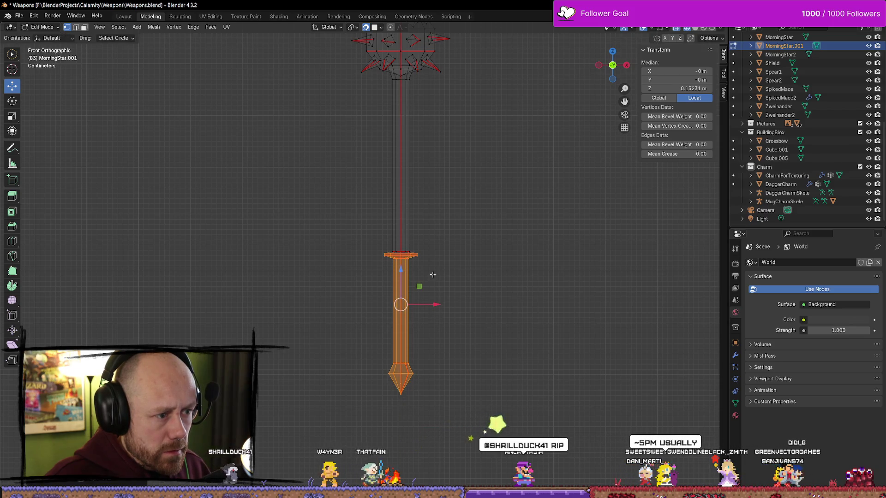
pyautogui.press('z')
pyautogui.click(559, 337)
pyautogui.scroll(3, 426, 284)
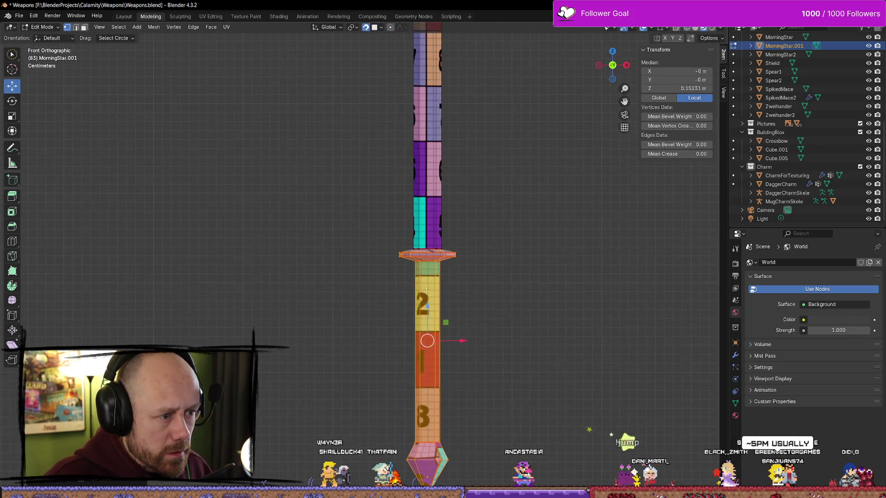
pyautogui.moveTo(431, 309); pyautogui.dragTo(425, 305)
pyautogui.moveTo(425, 305)
pyautogui.mouseDown()
pyautogui.moveTo(338, 306)
pyautogui.moveTo(452, 188)
pyautogui.moveTo(205, 231)
pyautogui.moveTo(444, 272)
pyautogui.moveTo(491, 304)
pyautogui.mouseUp()
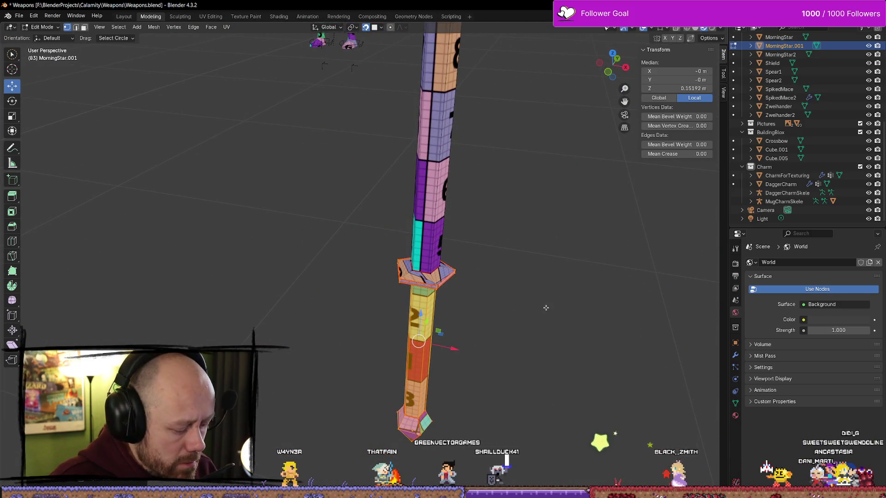
# - Compare the edits with undo/redo, keep the flat guard ring, and cancel a further move
pyautogui.hotkey('ctrl', 'z')
pyautogui.hotkey('ctrl', 'z')
pyautogui.hotkey('ctrl', 'shift', 'z')
pyautogui.hotkey('ctrl', 'z')
pyautogui.hotkey('ctrl', 'shift', 'z')
pyautogui.hotkey('ctrl', 'z')
pyautogui.hotkey('ctrl', 'shift', 'z')
pyautogui.hotkey('ctrl', 'z')
pyautogui.hotkey('ctrl', 'shift', 'z')
pyautogui.hotkey('ctrl', 'z')
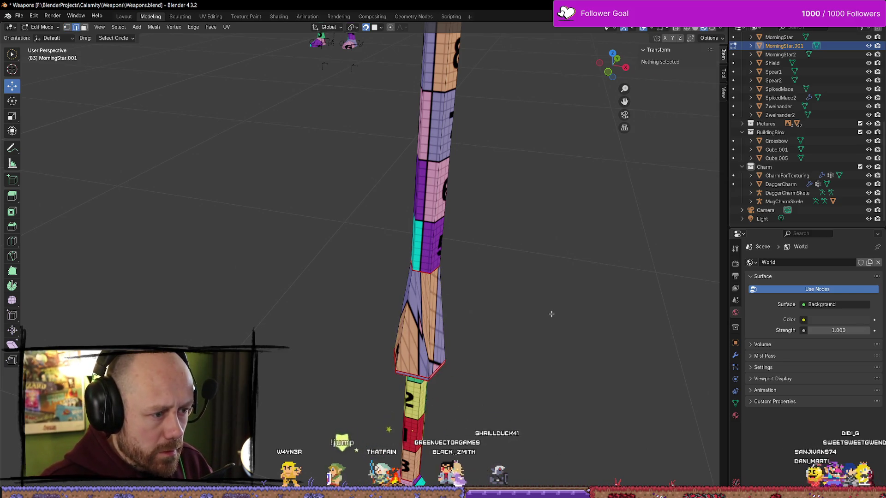
pyautogui.hotkey('ctrl', 'shift', 'z')
pyautogui.hotkey('ctrl', 'z')
pyautogui.hotkey('ctrl', 'shift', 'z')
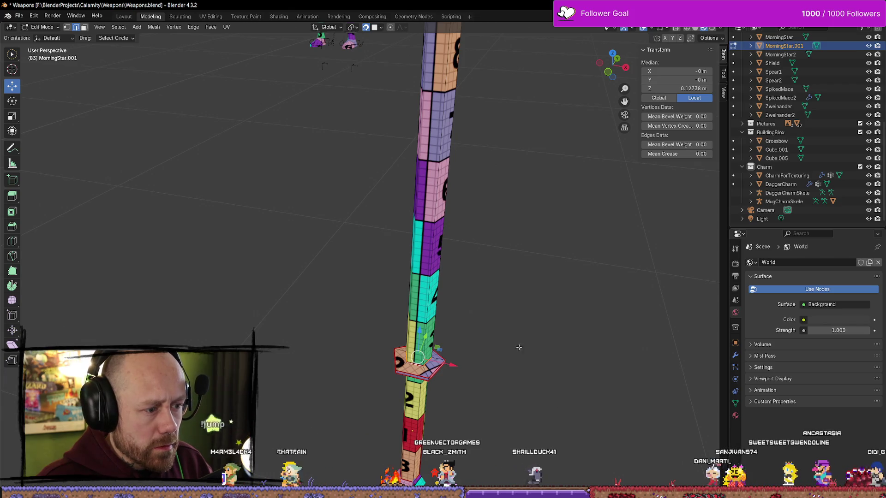
pyautogui.press('g')
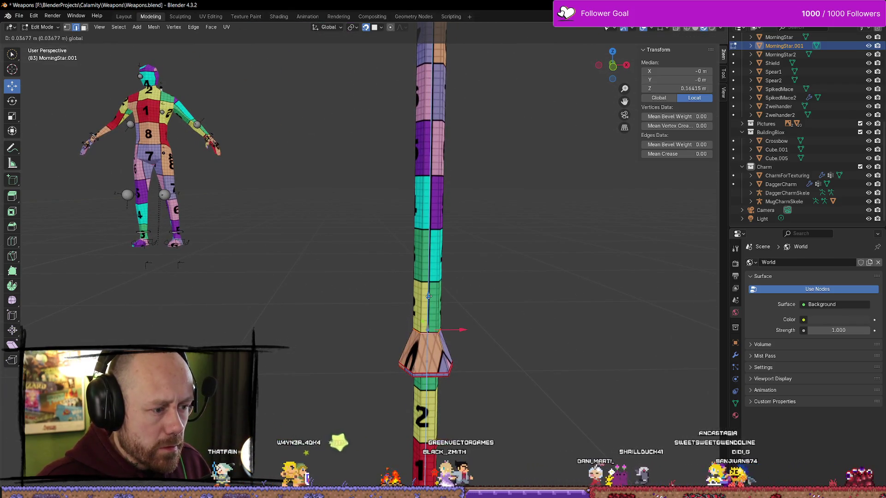
pyautogui.rightClick(549, 306)
pyautogui.moveTo(528, 292); pyautogui.dragTo(533, 287)
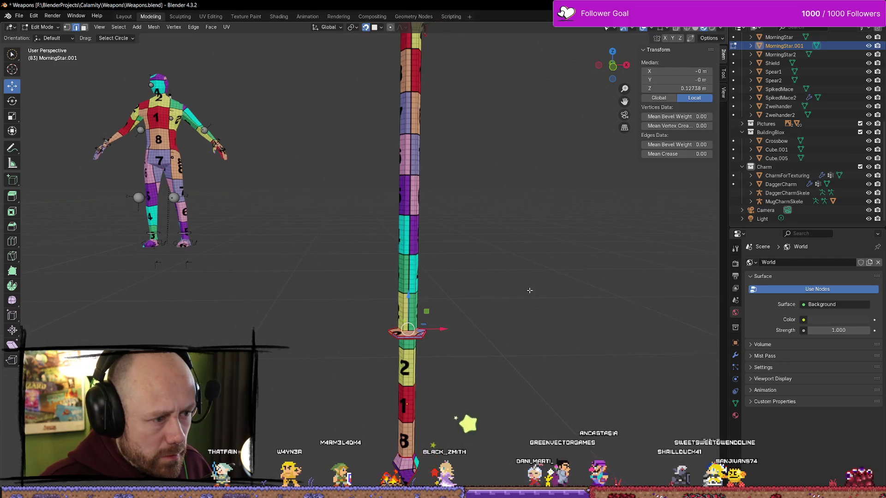
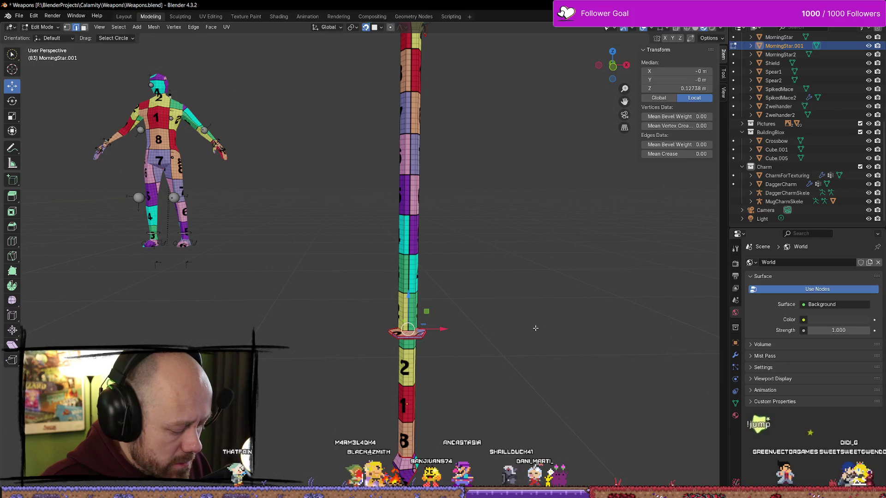
# - Edge-slide two loops along the morning star's shaft to new positions
pyautogui.press('g')
pyautogui.press('g')
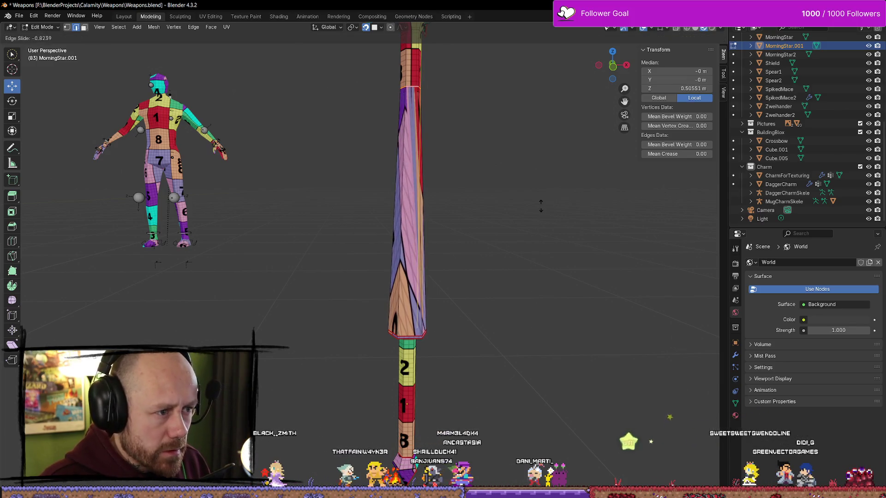
pyautogui.click(557, 287)
pyautogui.scroll(-3, 549, 279)
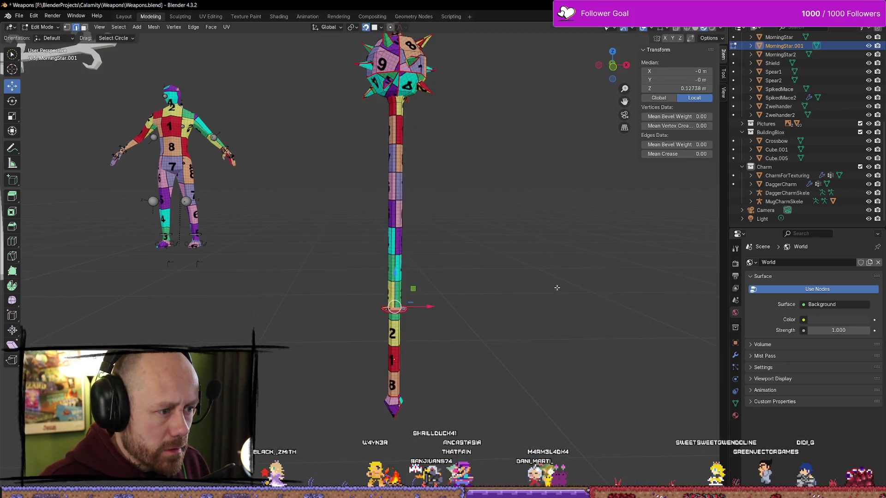
pyautogui.click(613, 67)
pyautogui.scroll(4, 520, 280)
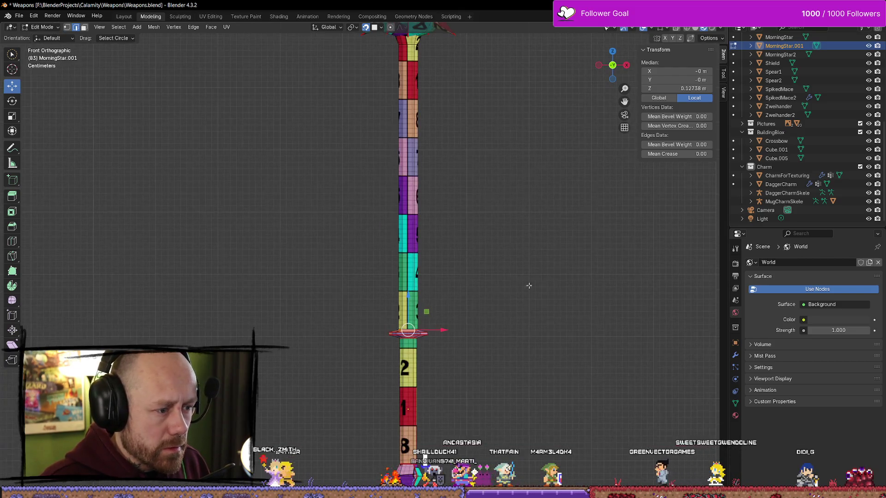
pyautogui.scroll(-4, 536, 290)
pyautogui.press('g')
pyautogui.press('g')
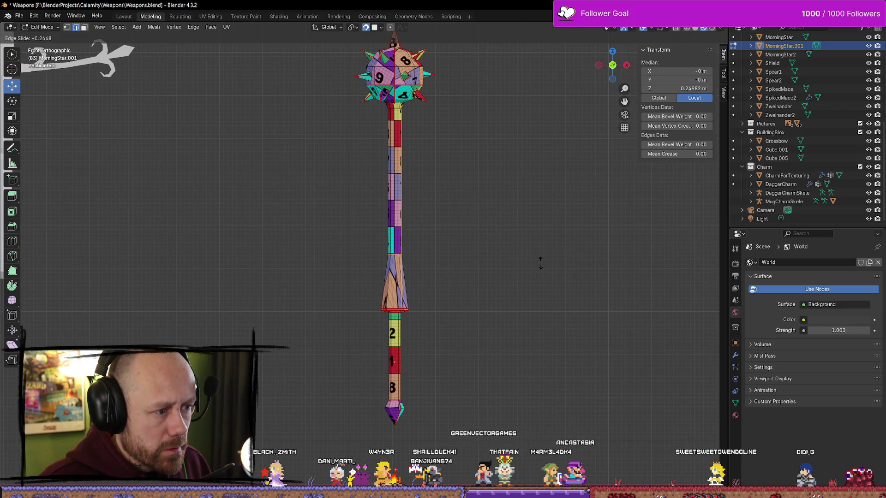
pyautogui.click(540, 262)
pyautogui.click(557, 275)
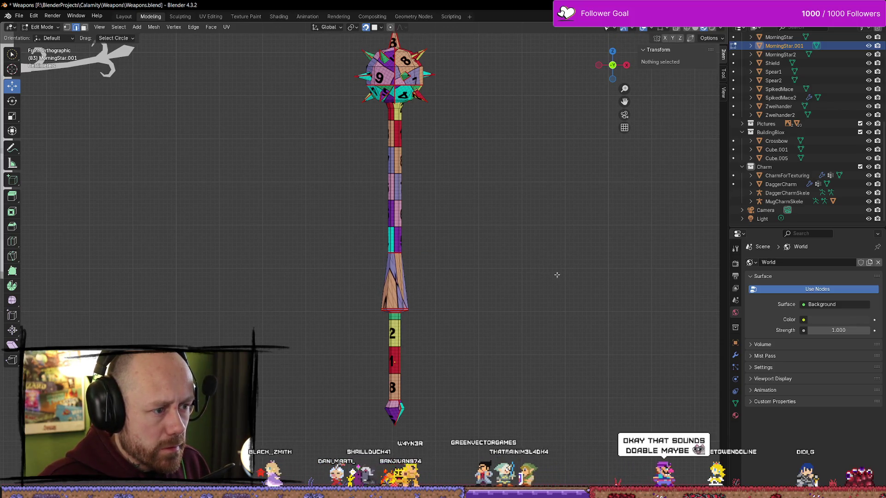
# - Select the lower handle's vertices in wireframe and raise them upward on Z
pyautogui.press('1')
pyautogui.press('z')
pyautogui.click(501, 288)
pyautogui.moveTo(502, 288)
pyautogui.mouseDown()
pyautogui.moveTo(395, 313)
pyautogui.moveTo(343, 410)
pyautogui.mouseUp()
pyautogui.press('z')
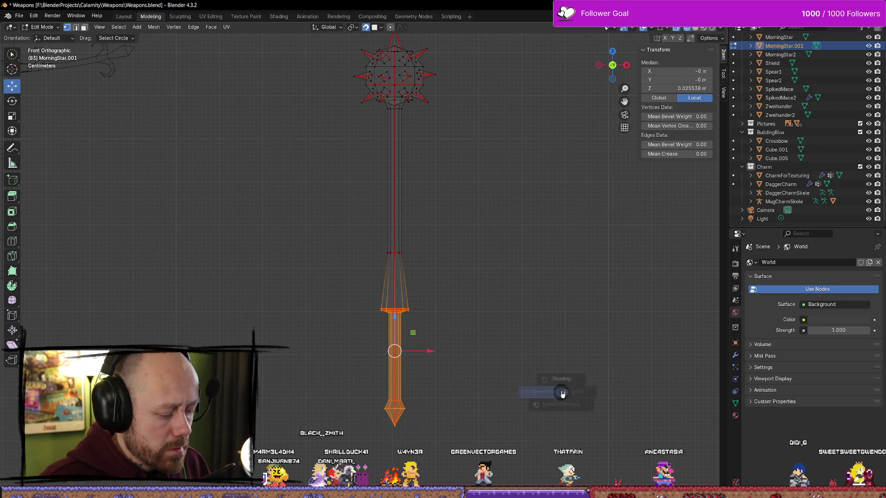
pyautogui.click(558, 436)
pyautogui.moveTo(394, 317); pyautogui.dragTo(398, 262)
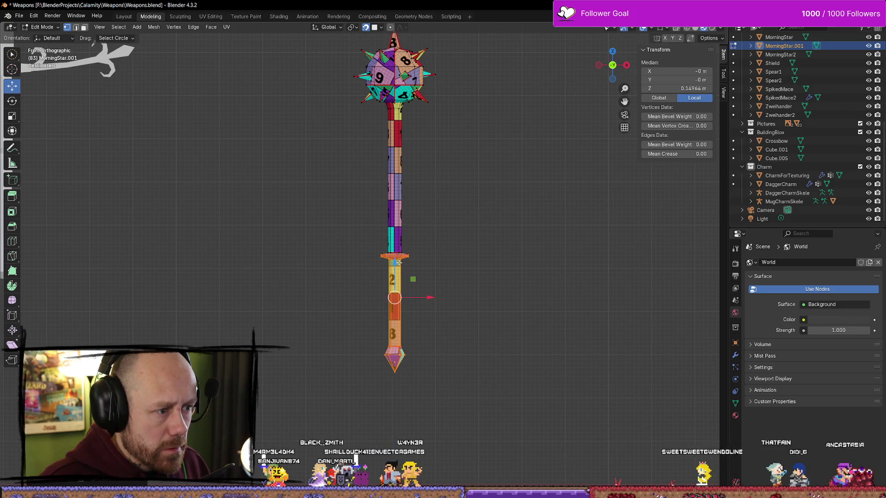
pyautogui.hotkey('alt', 'a')
# - Select the guard's top face
pyautogui.scroll(3, 447, 272)
pyautogui.scroll(4, 448, 272)
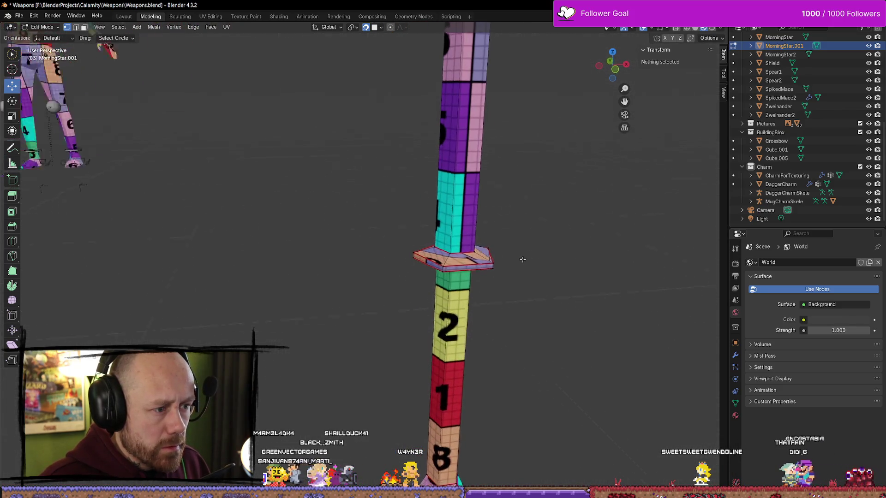
pyautogui.click(466, 296)
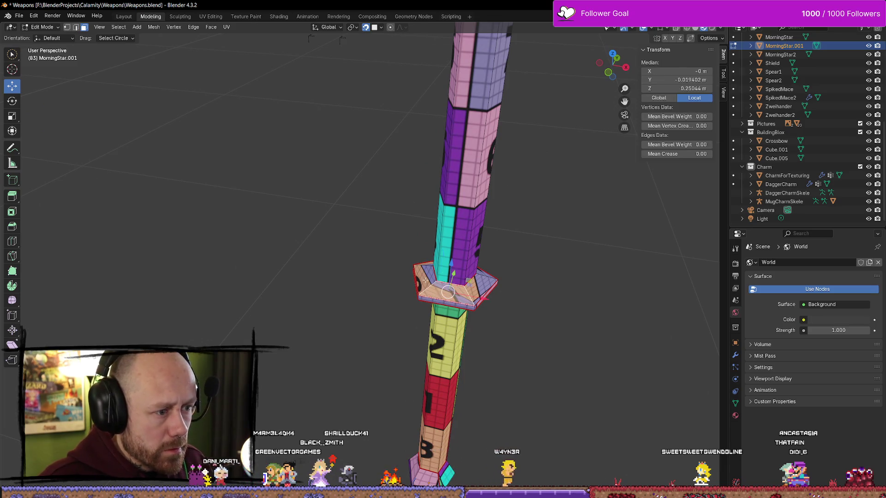
pyautogui.scroll(-4, 475, 286)
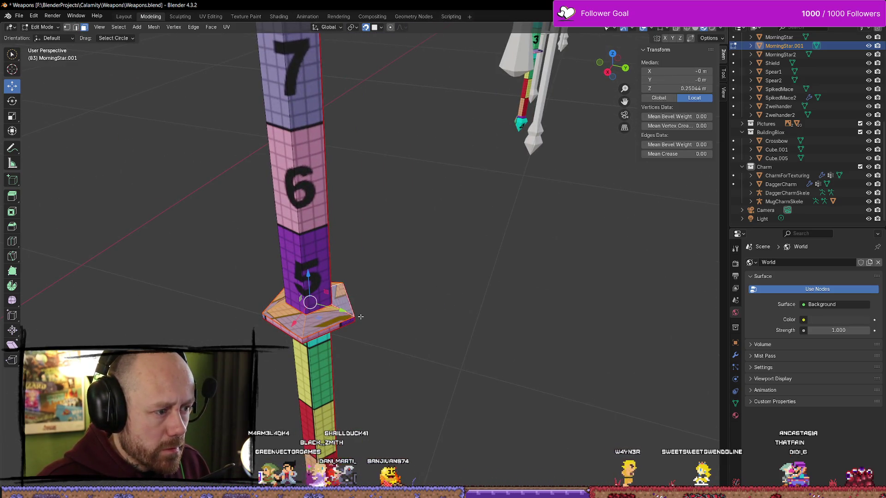
pyautogui.scroll(4, 408, 262)
pyautogui.scroll(-3, 409, 262)
# - Unwrap the guard using the Angle Based method
pyautogui.press('u')
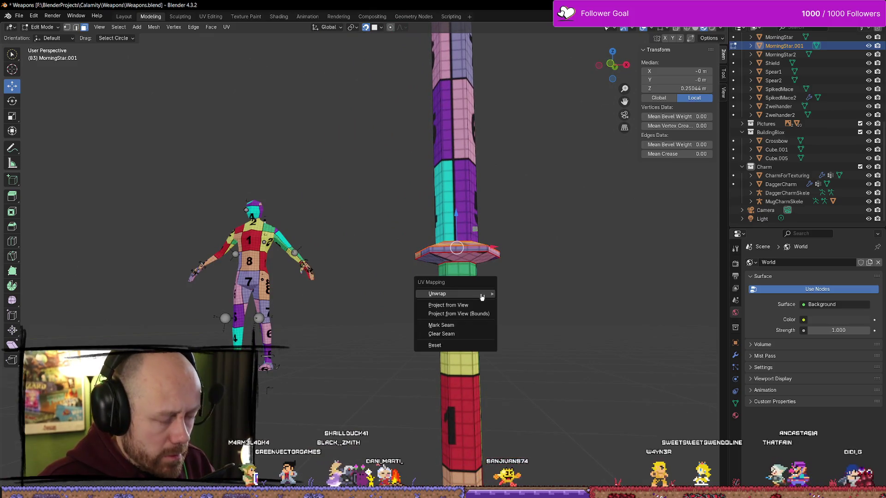
pyautogui.moveTo(481, 297)
pyautogui.click(525, 294)
pyautogui.scroll(3, 538, 300)
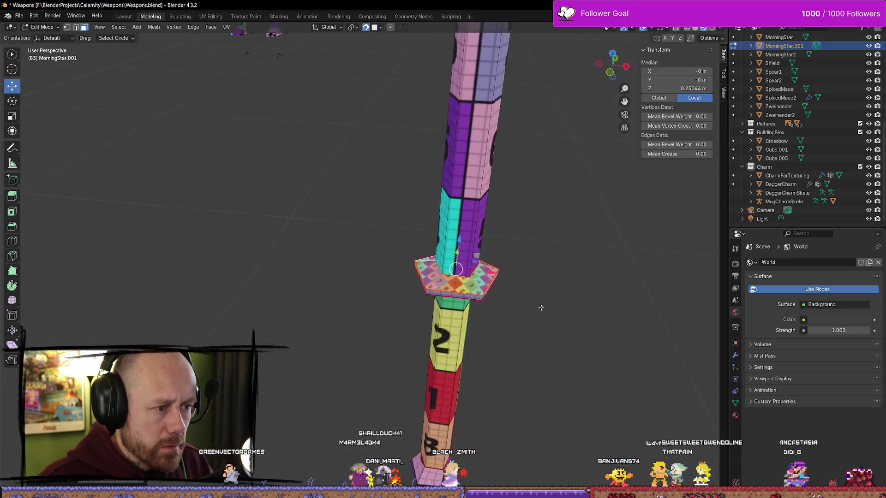
# - In the UV Editing workspace, select all faces and frame the morning star
pyautogui.click(210, 16)
pyautogui.scroll(-8, 224, 249)
pyautogui.scroll(6, 235, 261)
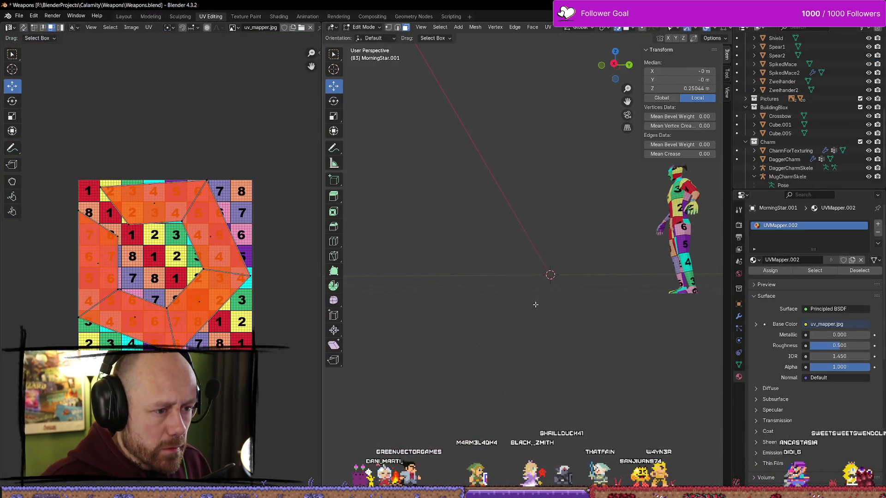
pyautogui.press('a')
pyautogui.scroll(-6, 291, 307)
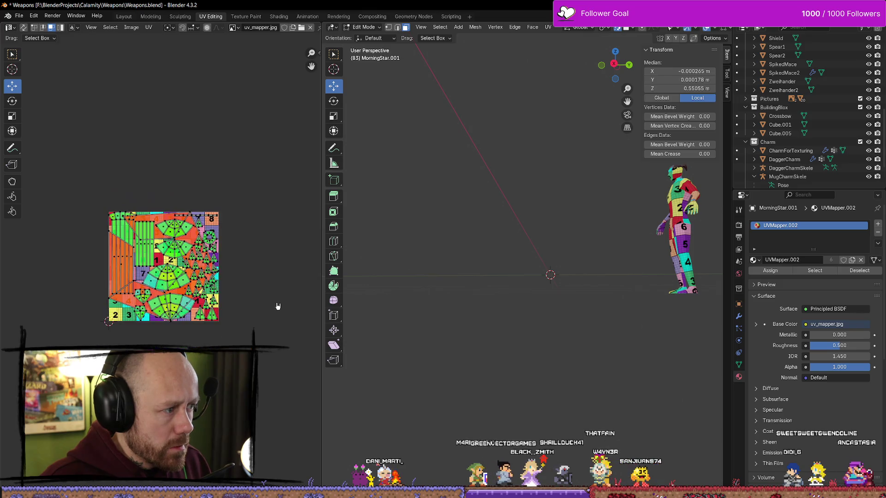
pyautogui.scroll(-2, 571, 292)
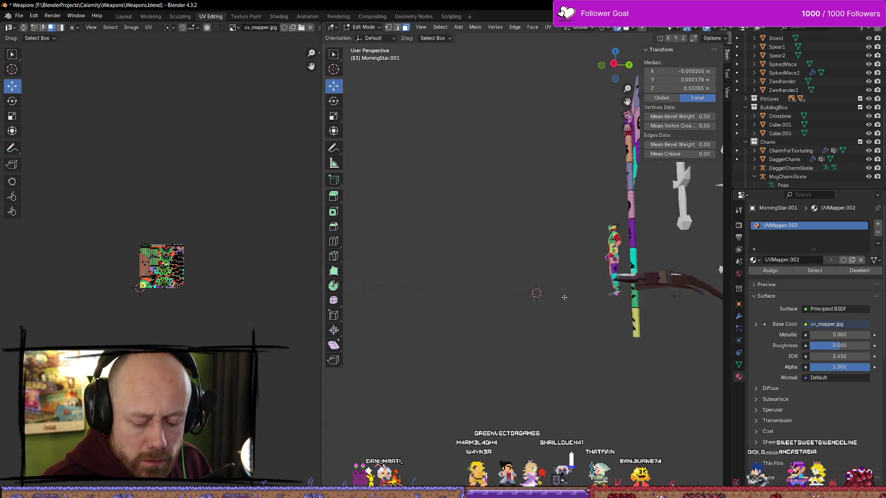
pyautogui.press('KP_Decimal')
pyautogui.scroll(3, 700, 357)
pyautogui.scroll(-3, 701, 357)
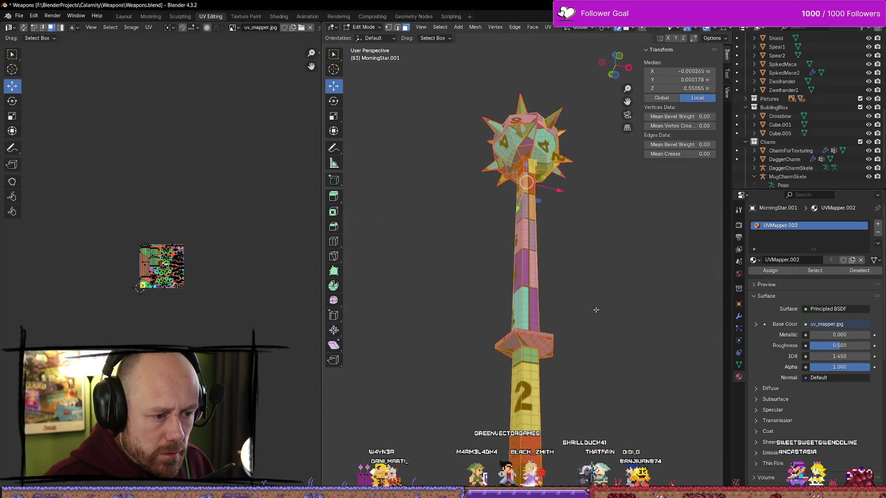
pyautogui.click(585, 297)
# - Select the collar faces and scale down their UV island
pyautogui.click(536, 313)
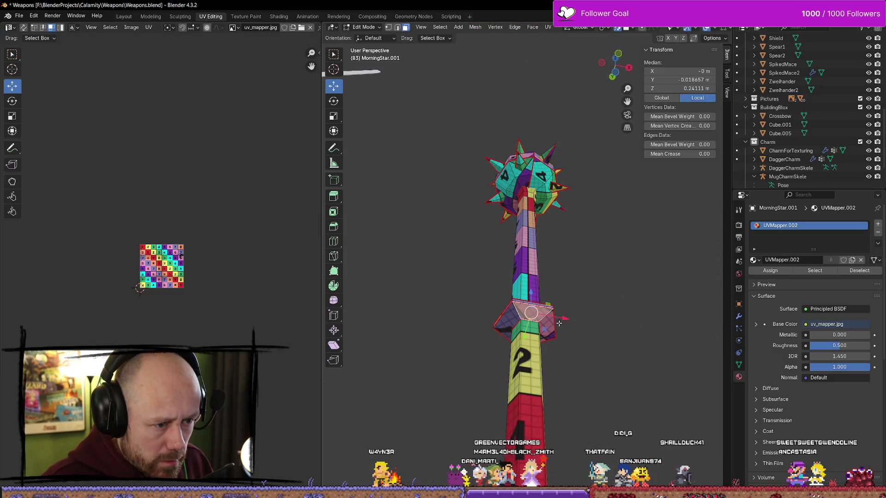
pyautogui.scroll(5, 180, 253)
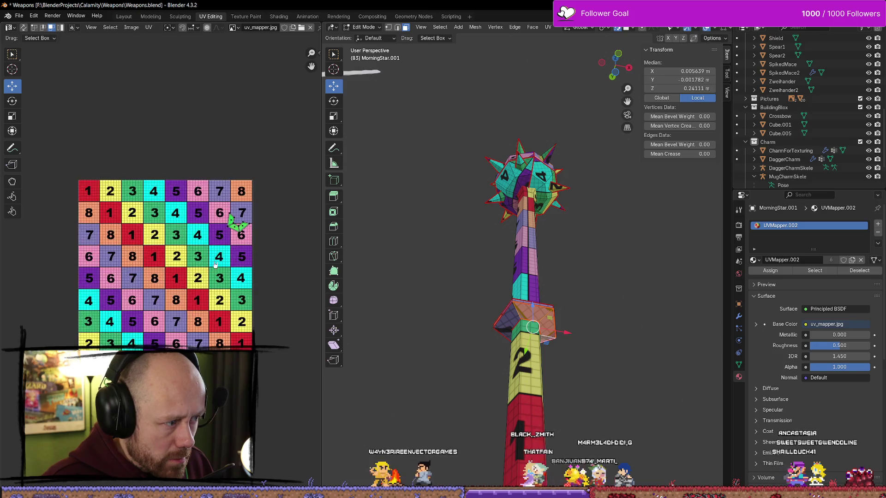
pyautogui.scroll(3, 621, 305)
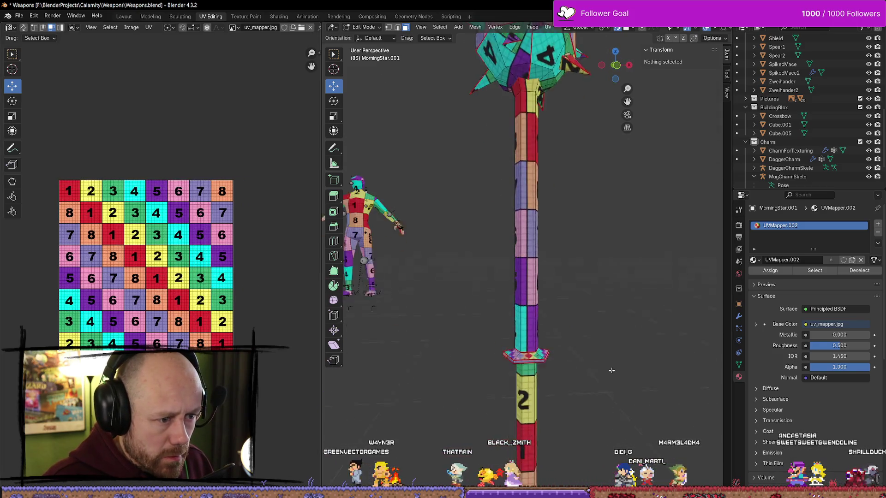
pyautogui.click(521, 345)
pyautogui.keyDown('shift'); pyautogui.click(513, 343); pyautogui.keyUp('shift')
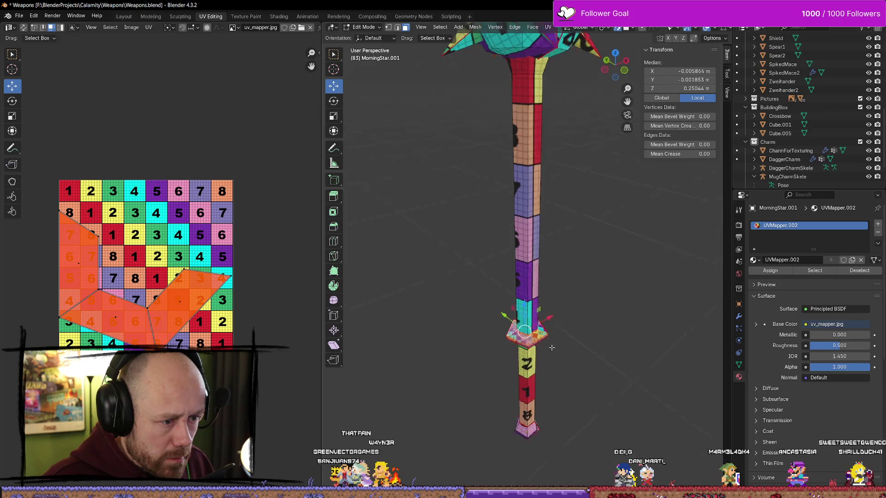
pyautogui.keyDown('shift'); pyautogui.click(541, 345); pyautogui.keyUp('shift')
pyautogui.moveTo(542, 344); pyautogui.dragTo(538, 140)
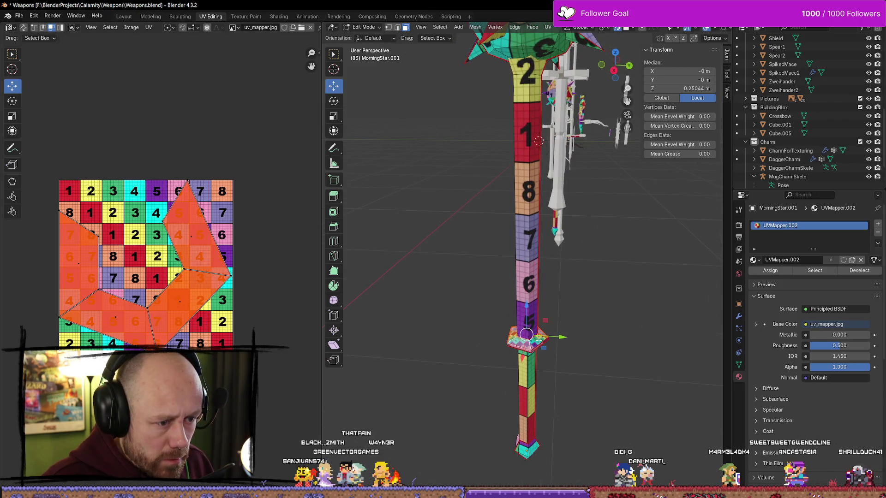
pyautogui.press('s')
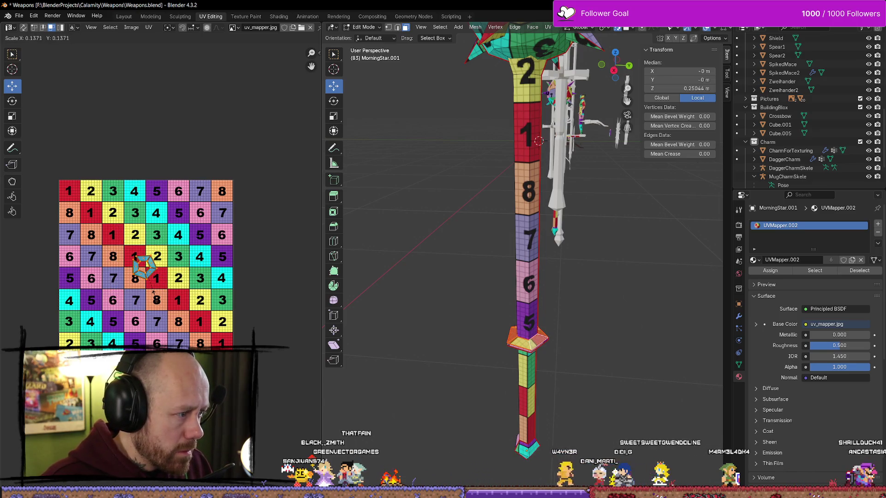
# - Select the ring of faces near the mace head and the guard's pentagon cap
pyautogui.moveTo(590, 376)
pyautogui.mouseDown()
pyautogui.moveTo(548, 249)
pyautogui.moveTo(368, 409)
pyautogui.moveTo(519, 369)
pyautogui.moveTo(523, 356)
pyautogui.moveTo(431, 301)
pyautogui.mouseUp()
pyautogui.click(562, 301)
pyautogui.keyDown('alt'); pyautogui.click(562, 301); pyautogui.keyUp('alt')
pyautogui.keyDown('shift'); pyautogui.click(515, 364); pyautogui.keyUp('shift')
pyautogui.click(519, 369)
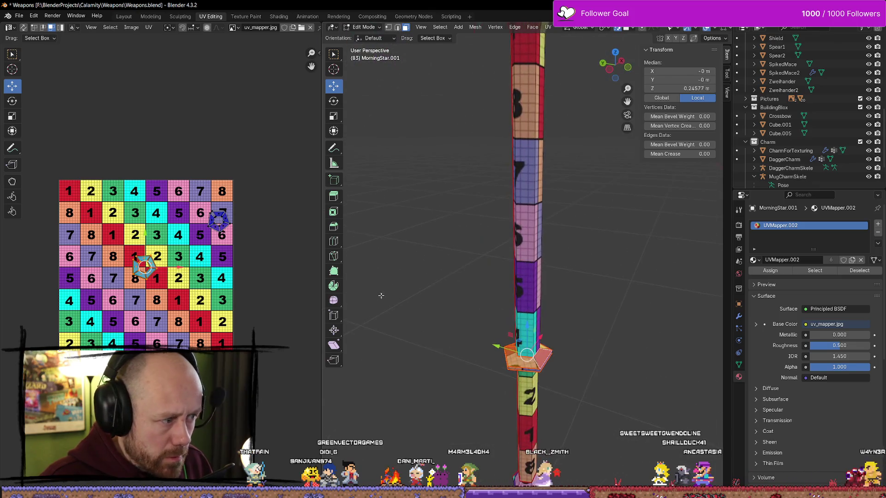
pyautogui.scroll(5, 160, 264)
# - Shrink the pentagon UV island, place it onto the other pentagon, and return to Object Mode
pyautogui.press('s')
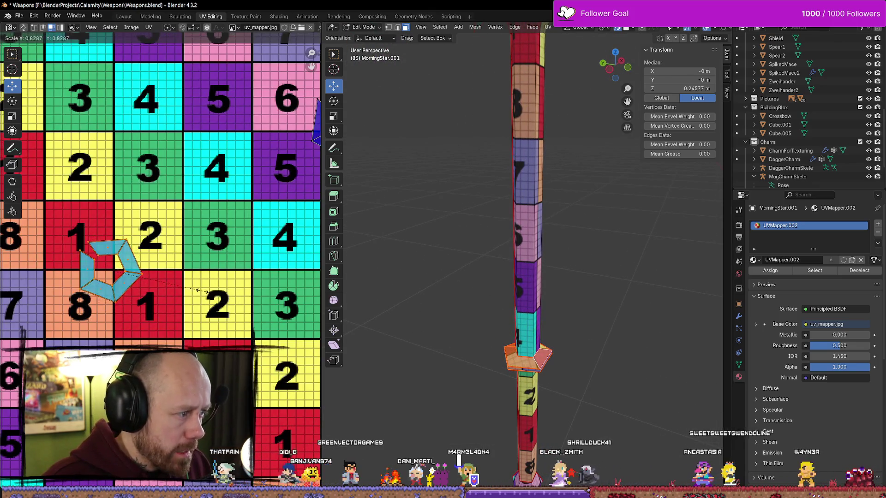
pyautogui.click(203, 293)
pyautogui.scroll(-4, 203, 296)
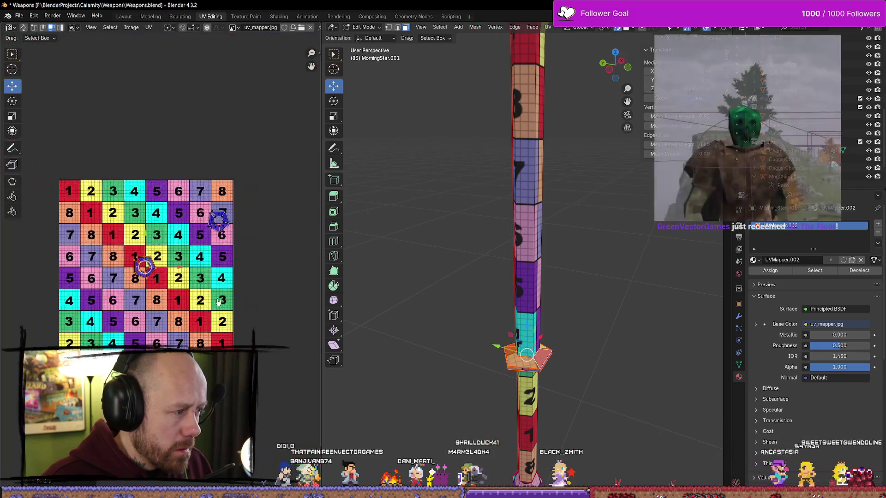
pyautogui.press('g')
pyautogui.click(195, 228)
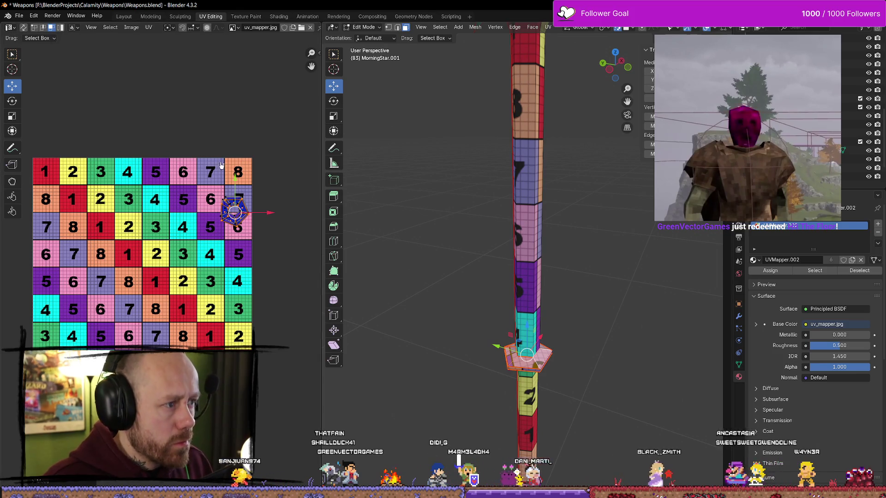
pyautogui.moveTo(234, 213); pyautogui.dragTo(236, 209)
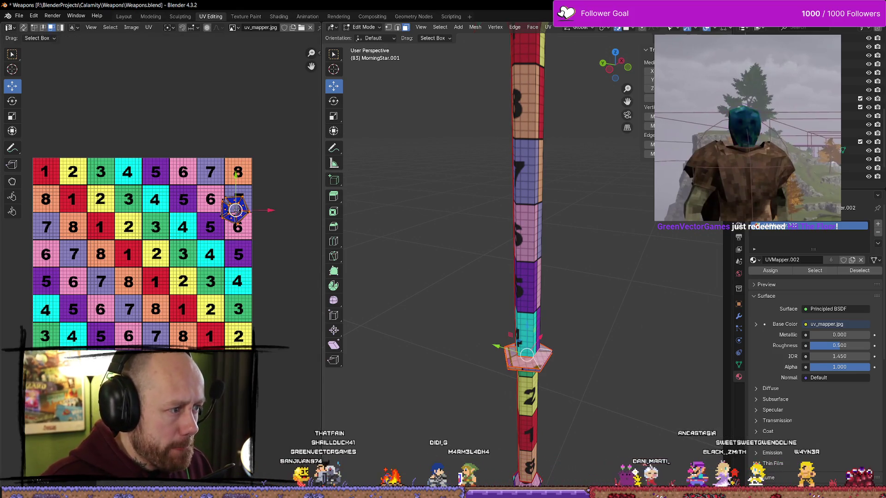
pyautogui.scroll(-6, 458, 255)
pyautogui.press('Tab')
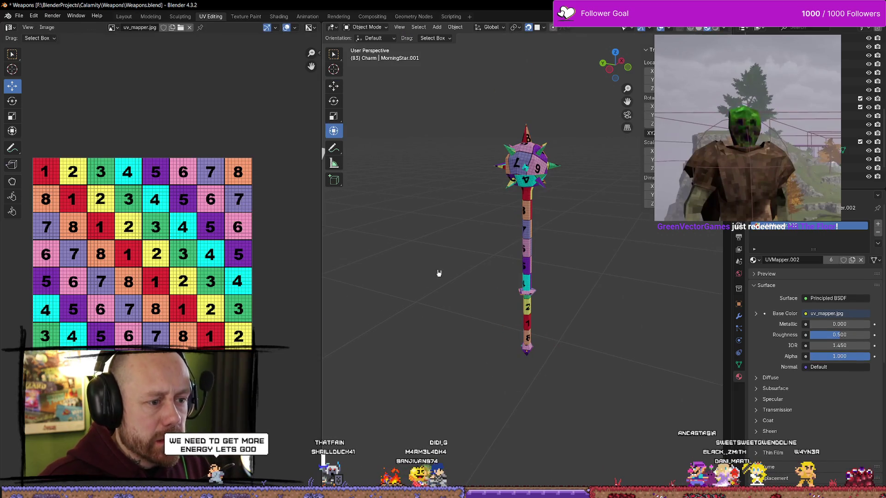
# - Enter Edit Mode on MorningStar.001, then clear the selection and pick the guard ring with L
pyautogui.scroll(-6, 458, 255)
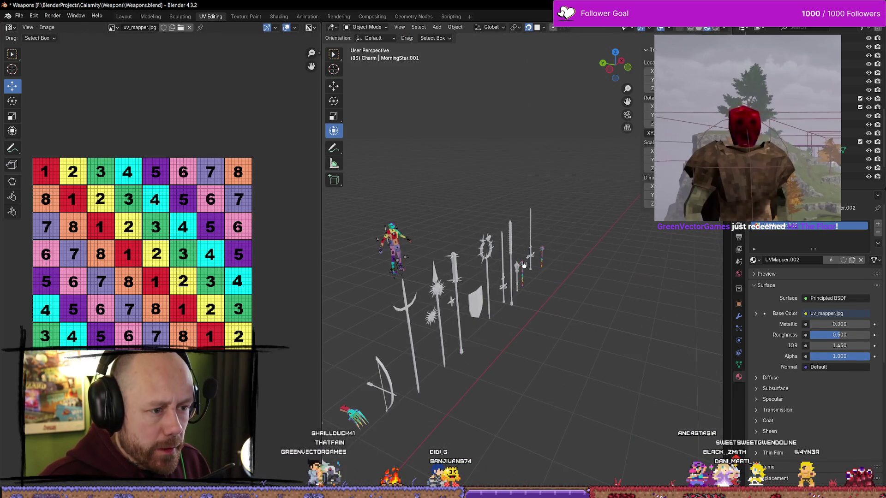
pyautogui.click(524, 265)
pyautogui.press('KP_Decimal')
pyautogui.press('Tab')
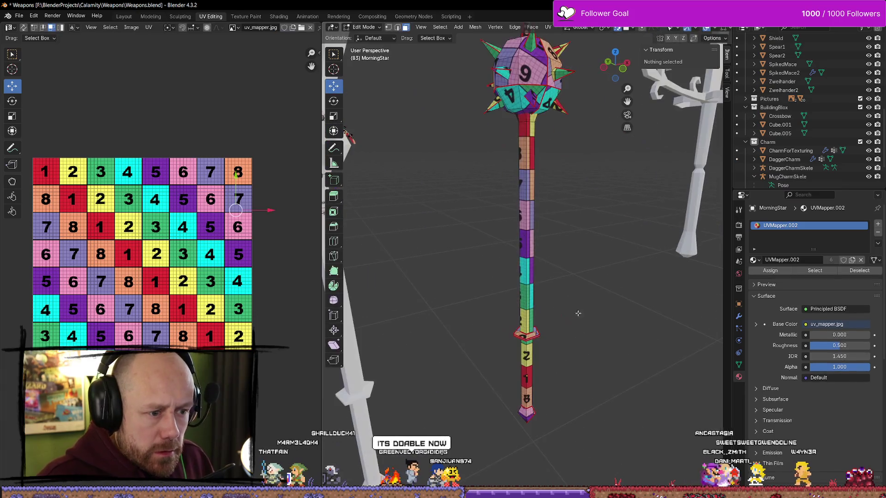
pyautogui.press('a')
pyautogui.moveTo(500, 264)
pyautogui.mouseDown()
pyautogui.moveTo(464, 273)
pyautogui.moveTo(483, 253)
pyautogui.moveTo(573, 258)
pyautogui.moveTo(520, 274)
pyautogui.mouseUp()
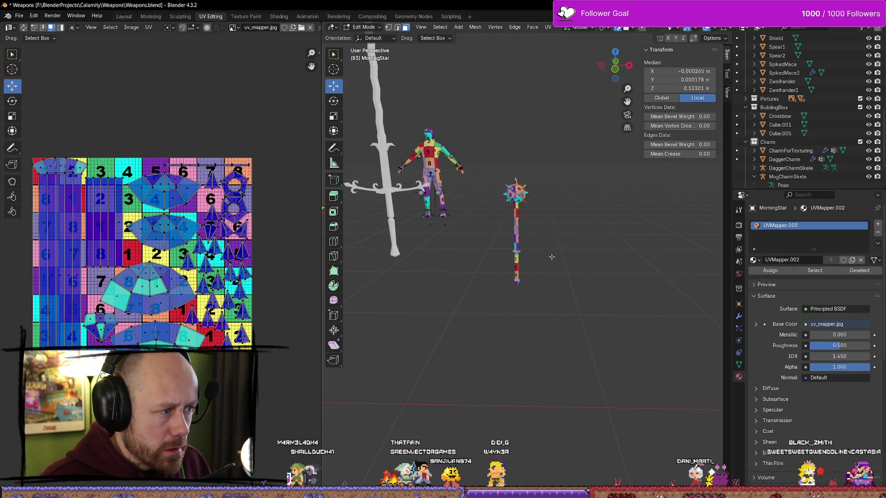
pyautogui.scroll(5, 552, 255)
pyautogui.scroll(3, 527, 228)
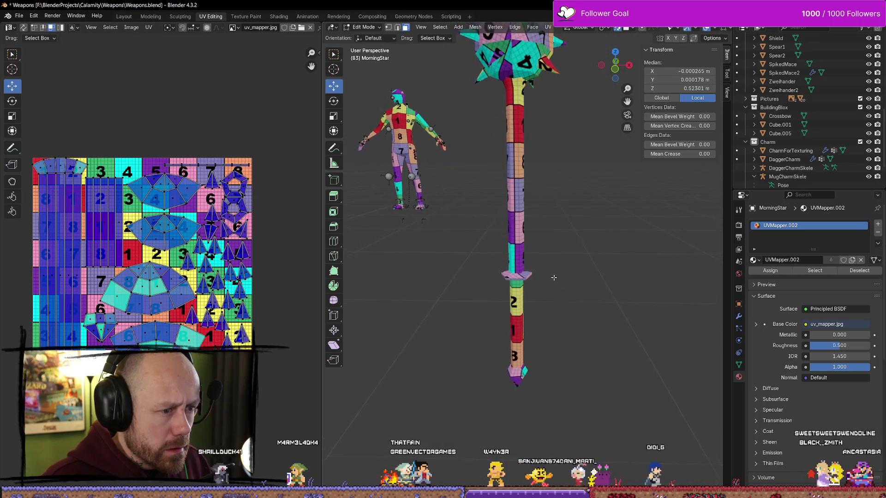
pyautogui.click(566, 272)
pyautogui.press('l')
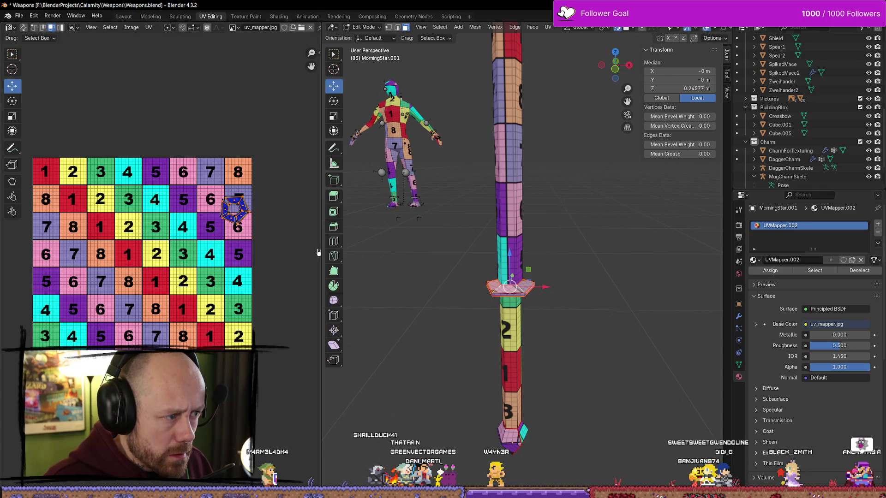
# - Reselect the guard ring with L from several angles, then clear the selection
pyautogui.click(506, 291)
pyautogui.press('l')
pyautogui.click(503, 289)
pyautogui.click(498, 289)
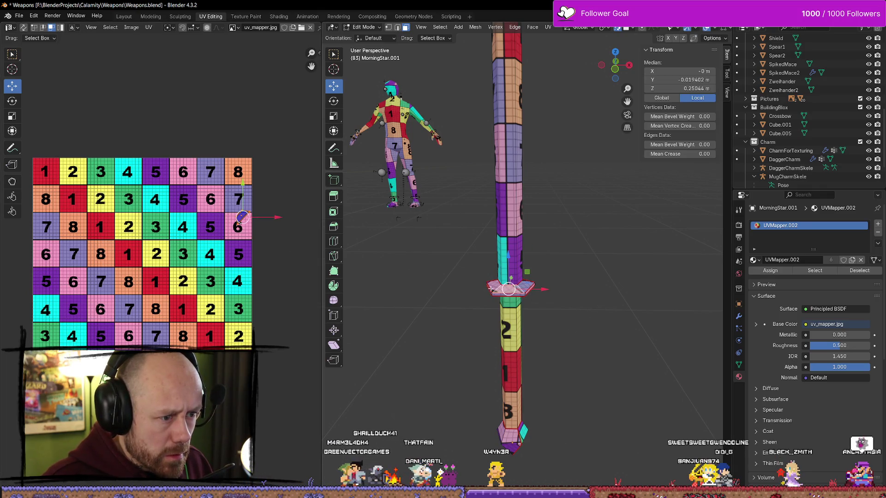
pyautogui.click(607, 292)
pyautogui.press('l')
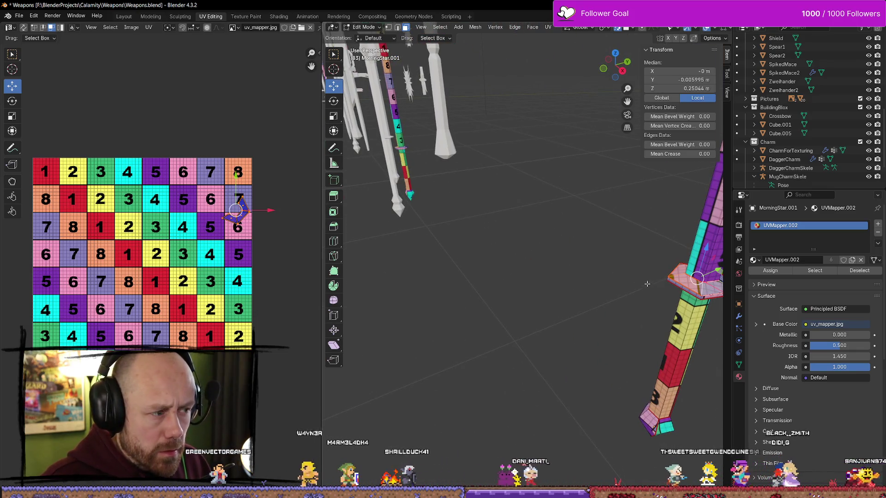
pyautogui.moveTo(712, 288); pyautogui.dragTo(598, 280)
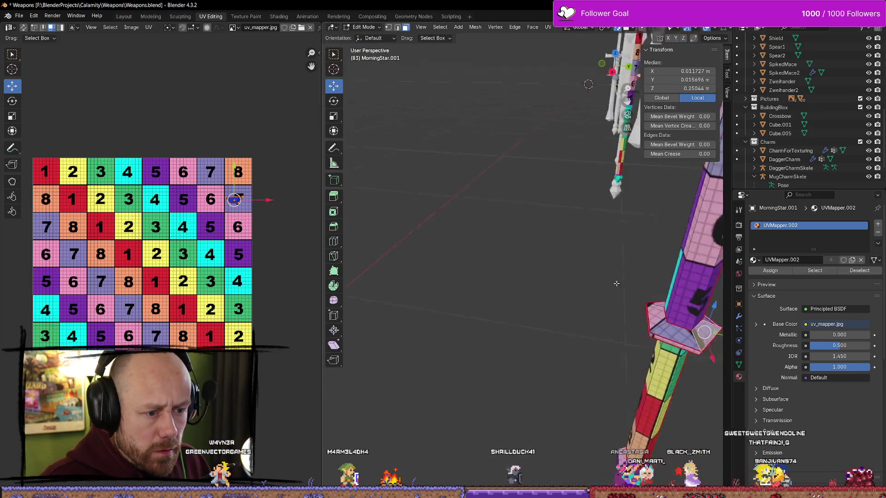
pyautogui.press('l')
pyautogui.scroll(4, 297, 239)
pyautogui.hscroll(5, 297, 238)
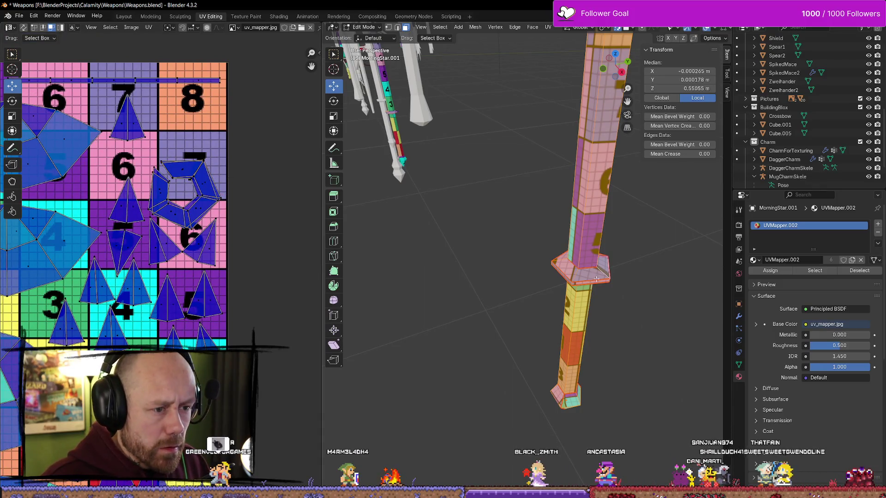
pyautogui.click(618, 279)
pyautogui.press('a')
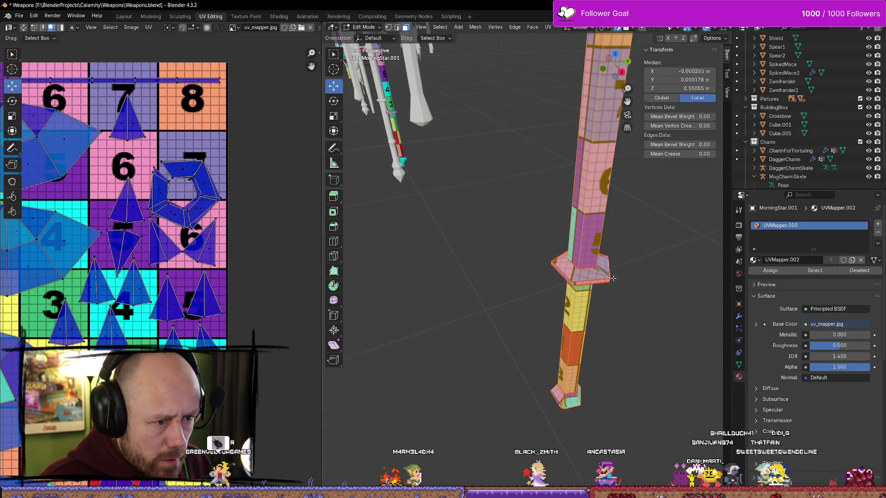
pyautogui.click(642, 305)
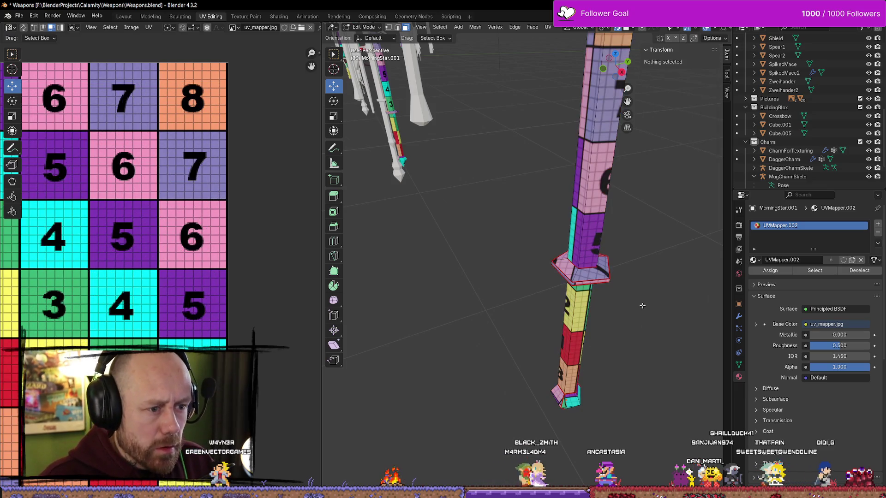
# - Select the guard faces and move their UV island up onto checker tile 8
pyautogui.click(594, 277)
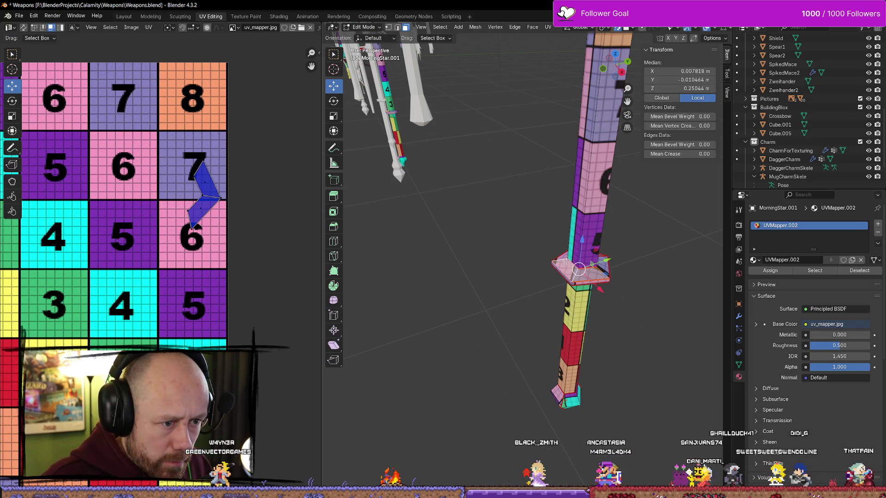
pyautogui.keyDown('shift'); pyautogui.click(641, 270); pyautogui.keyUp('shift')
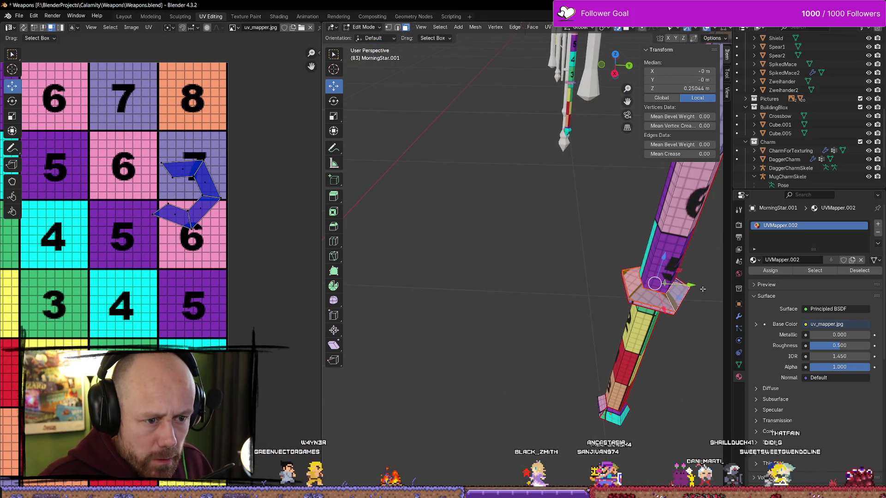
pyautogui.scroll(3, 557, 281)
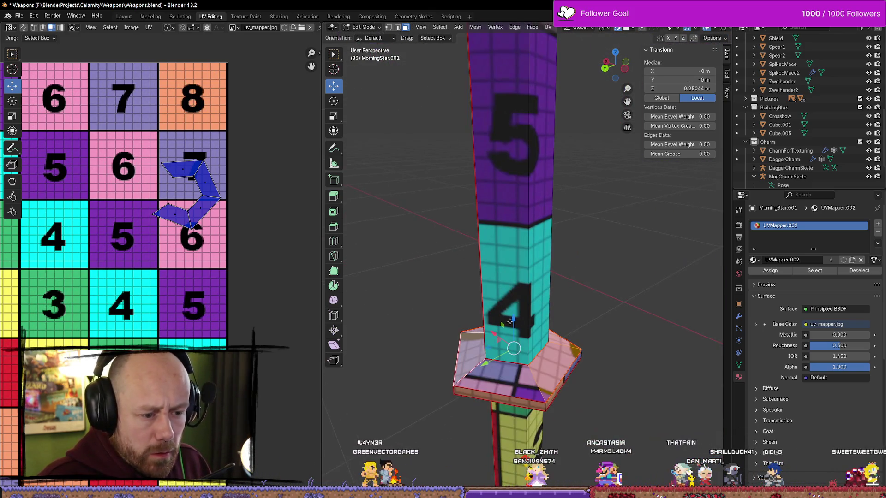
pyautogui.keyDown('shift'); pyautogui.click(512, 371); pyautogui.keyUp('shift')
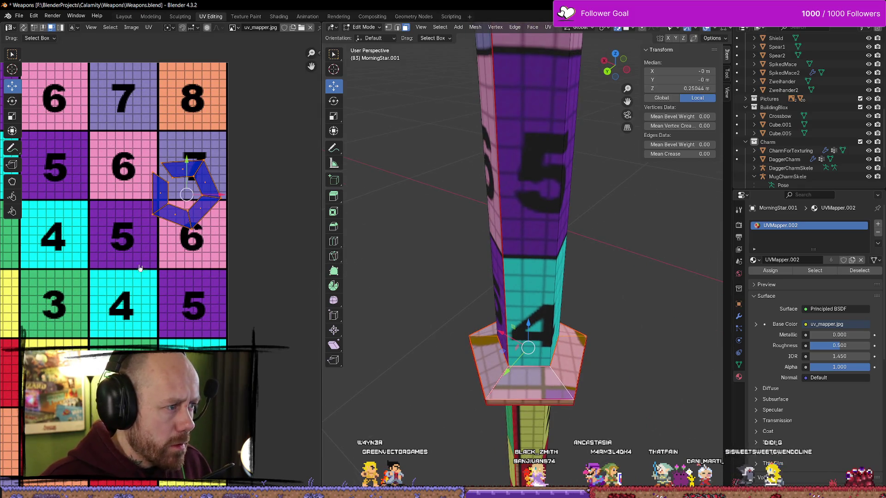
pyautogui.moveTo(185, 159); pyautogui.dragTo(186, 90)
pyautogui.press('l')
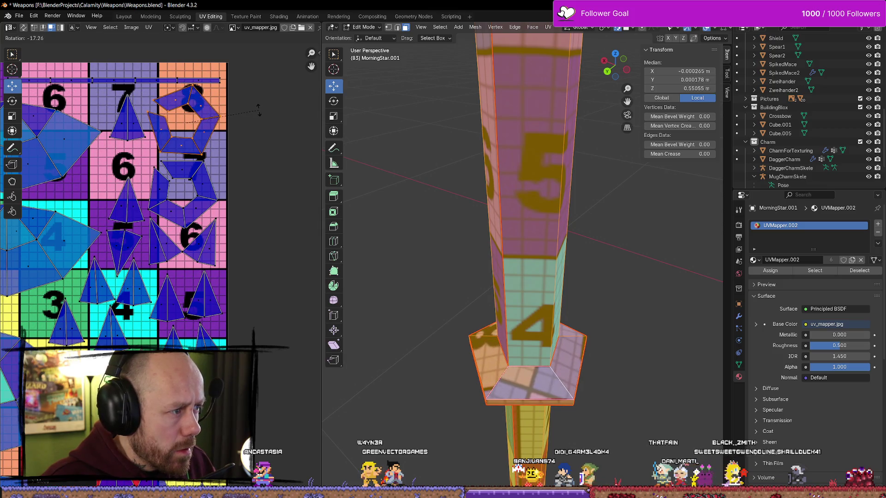
pyautogui.moveTo(184, 84); pyautogui.dragTo(184, 92)
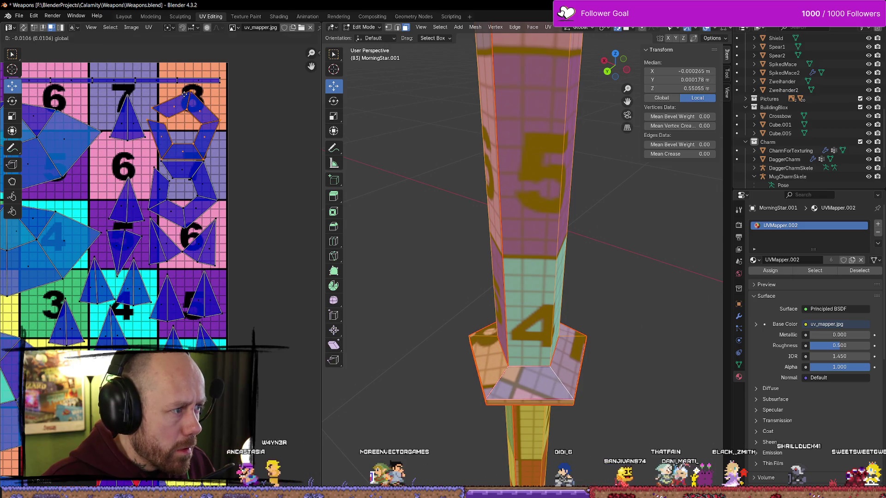
# - Save Weapons.blend and return to Object Mode
pyautogui.scroll(-6, 272, 184)
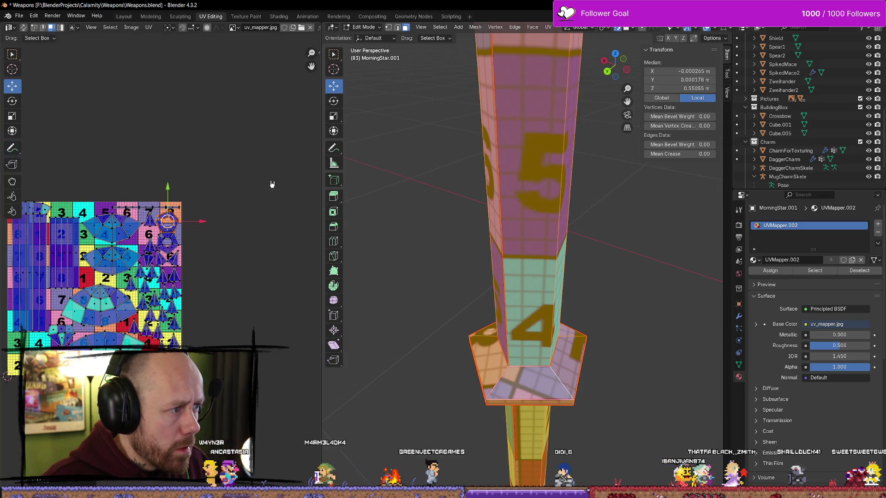
pyautogui.click(18, 15)
pyautogui.click(45, 71)
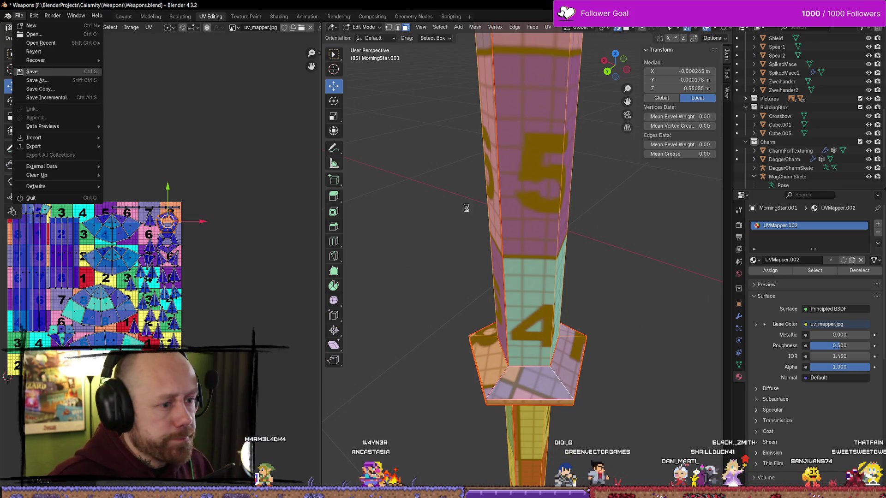
pyautogui.scroll(-2, 553, 272)
pyautogui.scroll(5, 553, 272)
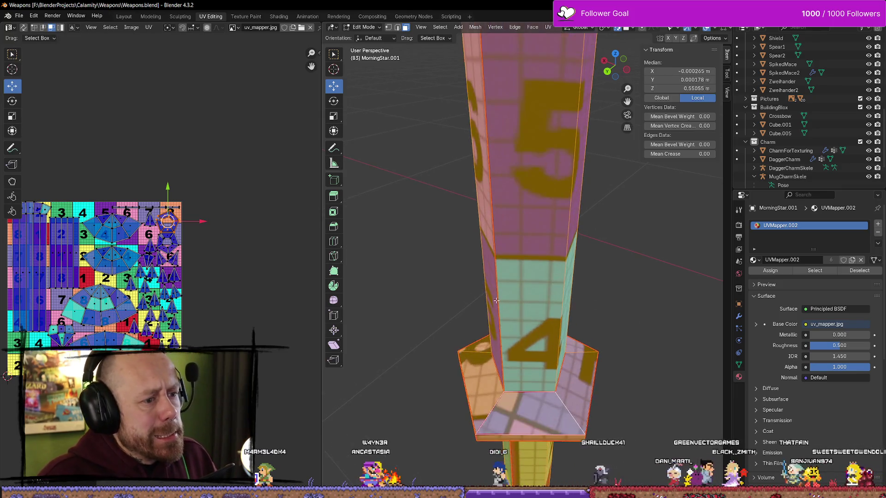
pyautogui.press('Tab')
pyautogui.scroll(-6, 553, 273)
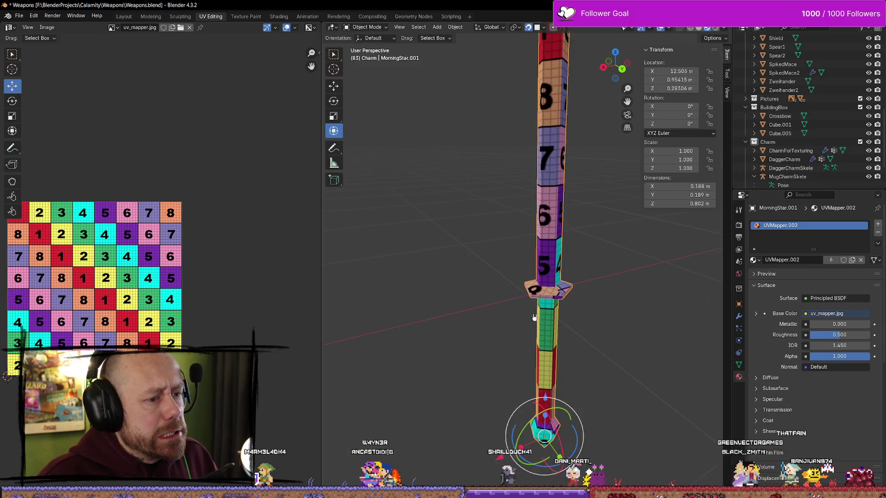
# - Select and frame the original MorningStar object
pyautogui.scroll(3, 297, 271)
pyautogui.scroll(-4, 436, 282)
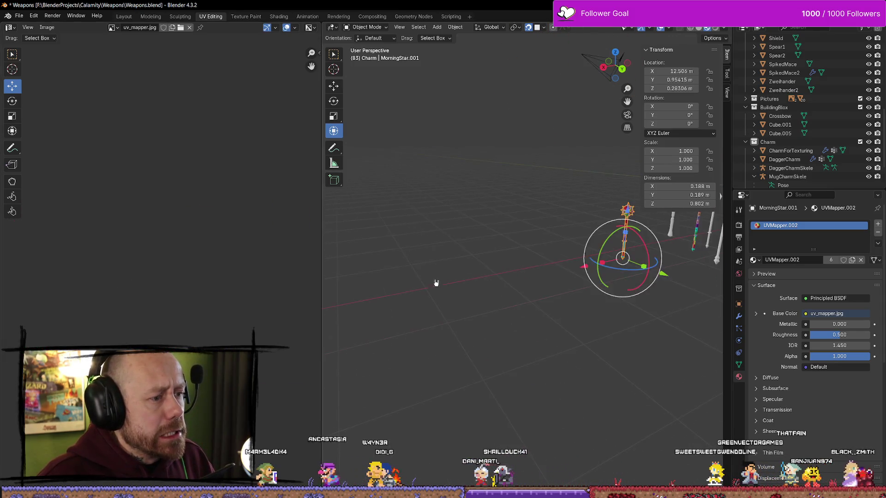
pyautogui.scroll(5, 662, 232)
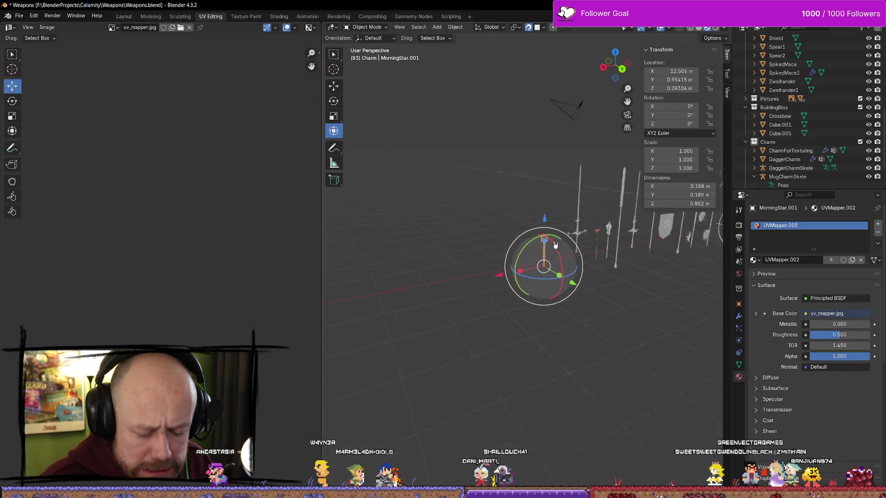
pyautogui.scroll(-3, 662, 232)
pyautogui.click(621, 233)
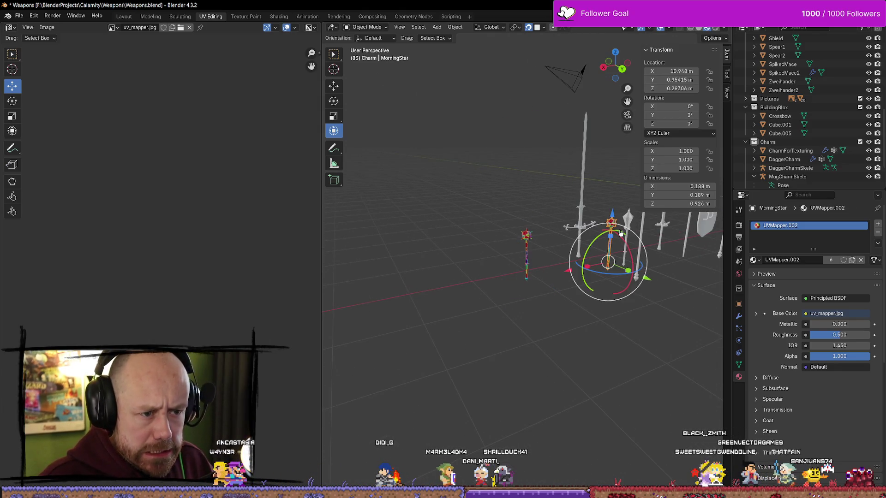
pyautogui.press('KP_Decimal')
pyautogui.scroll(4, 669, 333)
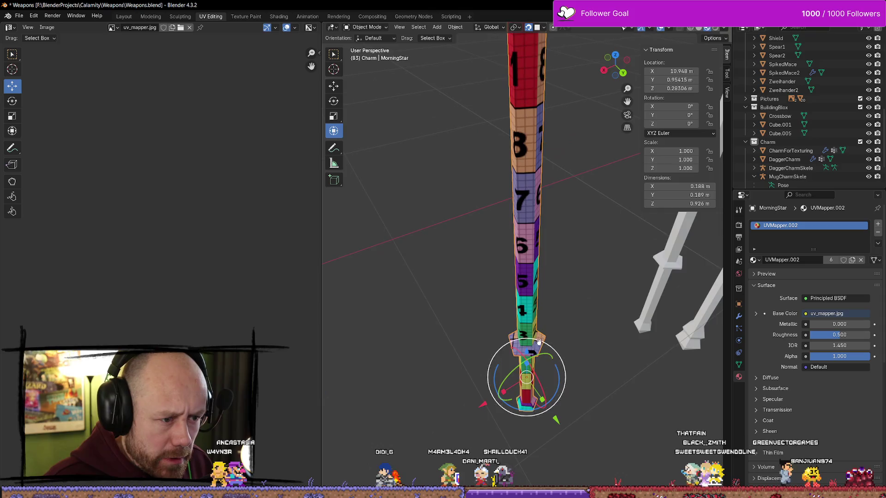
pyautogui.scroll(-8, 670, 334)
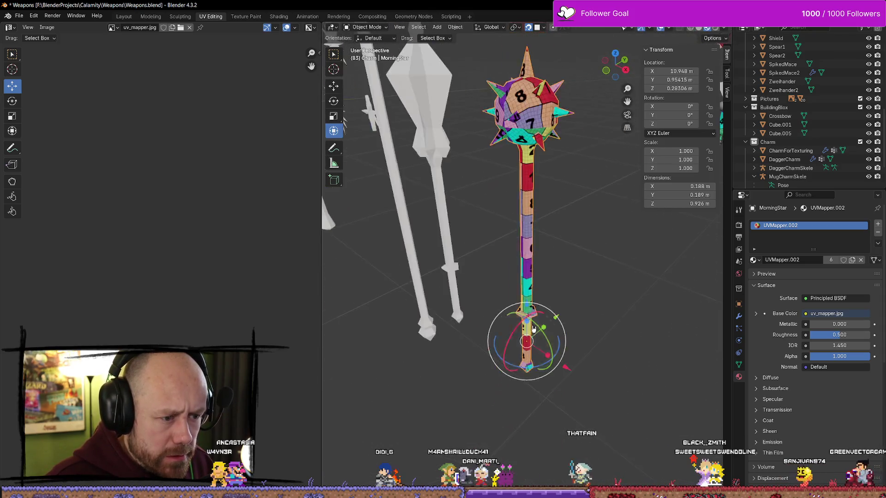
# - Select and frame the shorter MorningStar.001 copy, toggling through Edit Mode
pyautogui.click(597, 280)
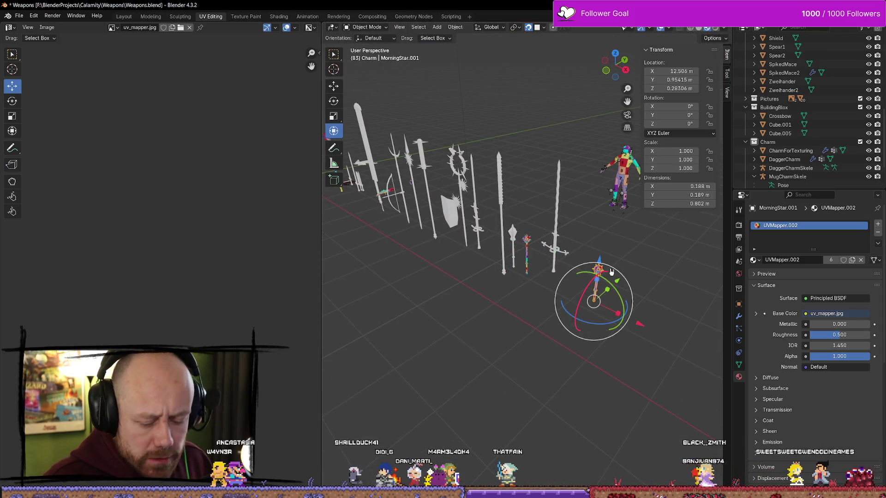
pyautogui.press('KP_Decimal')
pyautogui.scroll(5, 562, 289)
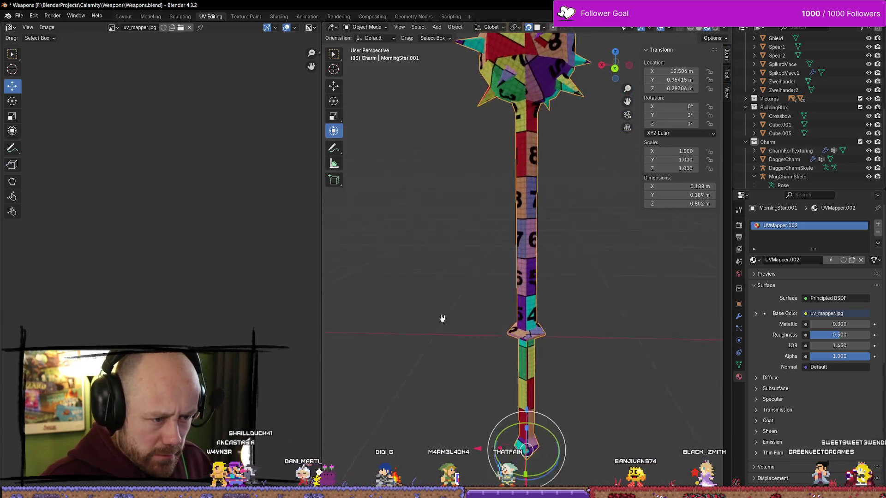
pyautogui.scroll(-6, 465, 320)
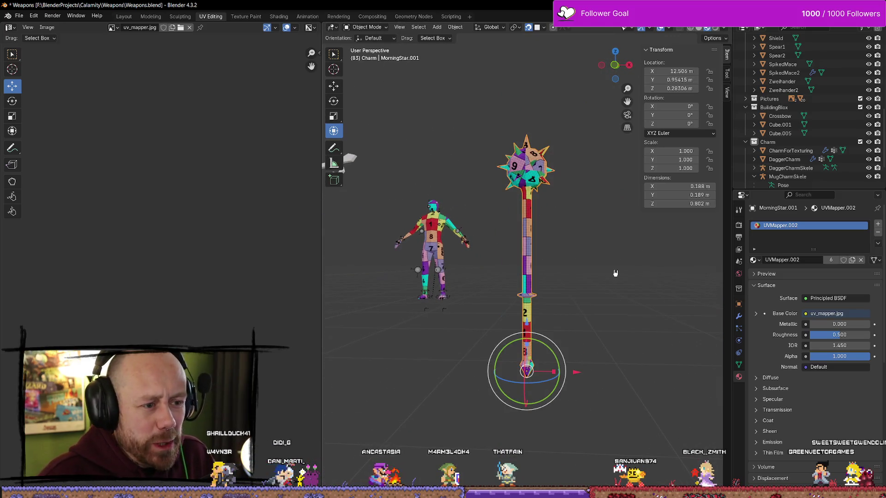
pyautogui.press('Tab')
pyautogui.hotkey('alt', 'a')
pyautogui.press('Tab')
pyautogui.hotkey('alt', 'a')
pyautogui.press('Tab')
pyautogui.press('Tab')
pyautogui.press('Tab')
pyautogui.press('Tab')
# - Select the mace and switch the viewport to solid shading
pyautogui.click(531, 256)
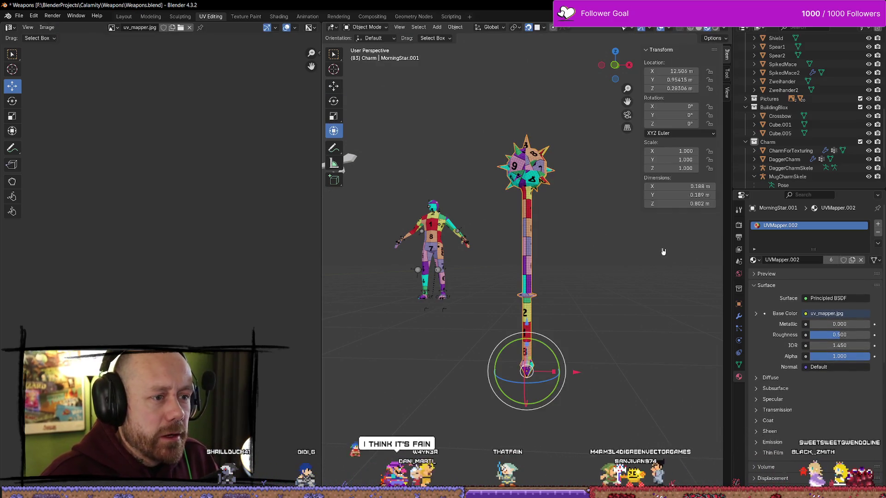
pyautogui.scroll(2, 607, 278)
pyautogui.press('z')
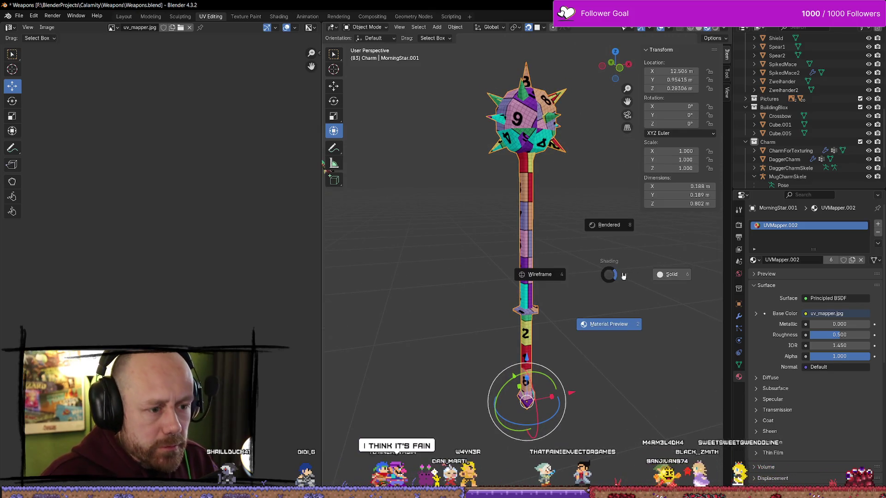
pyautogui.click(672, 273)
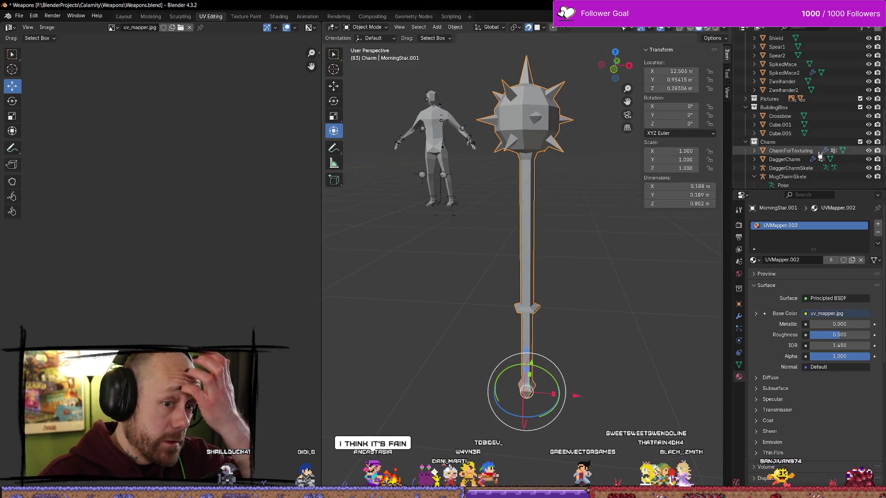
pyautogui.scroll(5, 800, 111)
pyautogui.write('MorningStarSmalle')
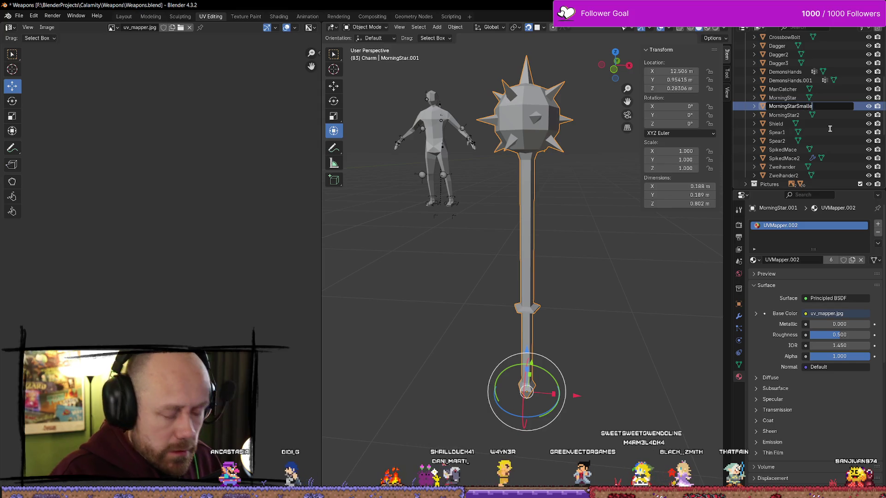
# - Rename the shorter mace to MorningStarSmaller and reselect it
pyautogui.write('r')
pyautogui.press('Return')
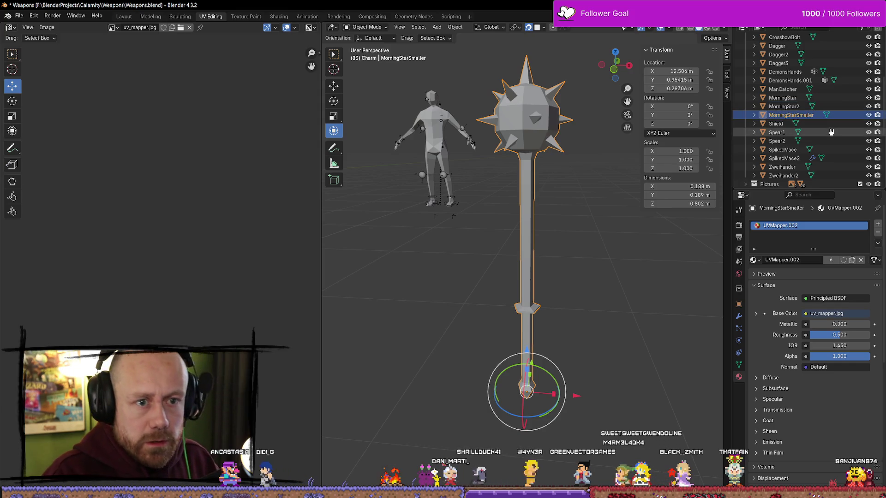
pyautogui.click(541, 232)
pyautogui.click(531, 258)
# - Export MorningStarSmaller as FBX with Ctrl+E, then switch to Unreal Engine
pyautogui.hotkey('ctrl', 'e')
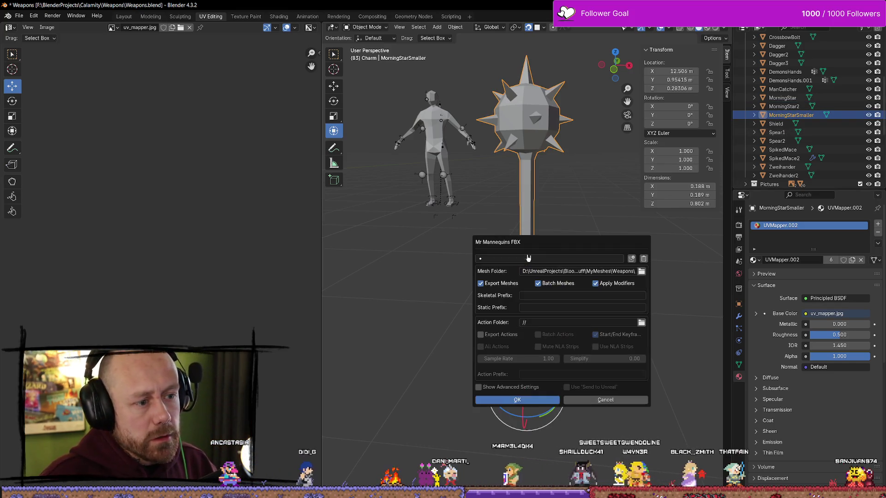
pyautogui.click(540, 403)
pyautogui.hotkey('alt', 'Tab')
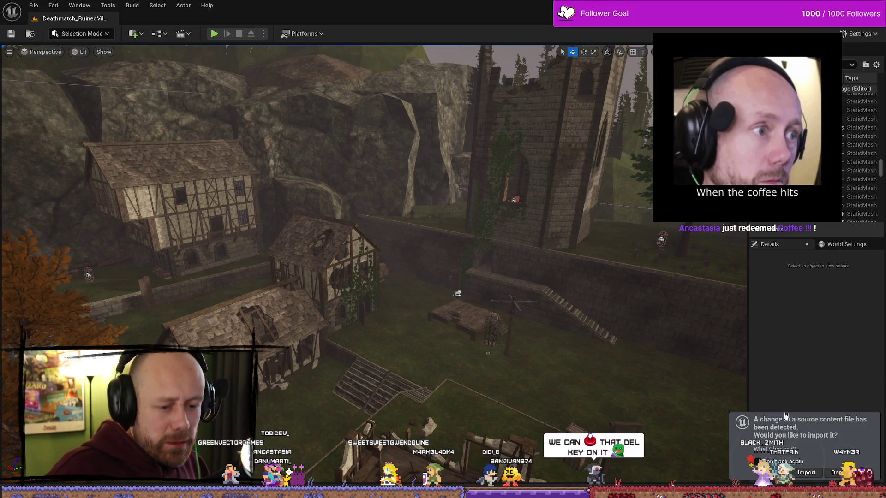
# - Import the changed MorningStarSmaller FBX from the notification as a Skeletal Mesh
pyautogui.click(814, 477)
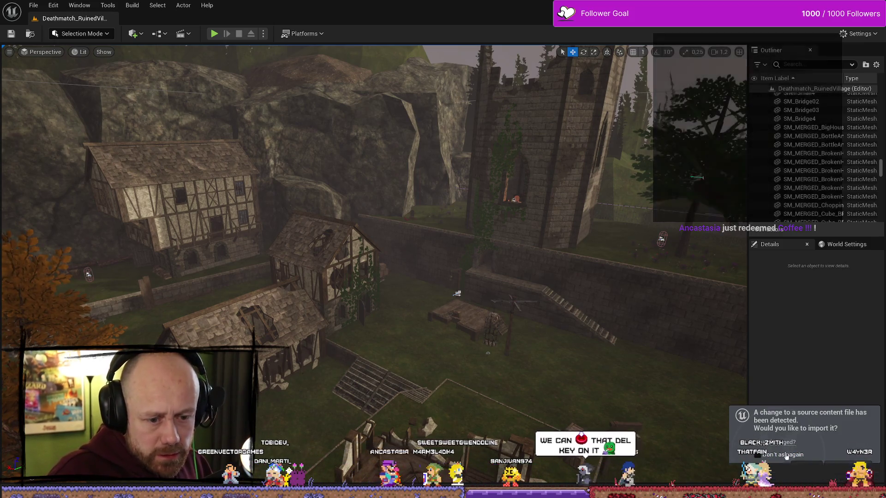
pyautogui.click(430, 146)
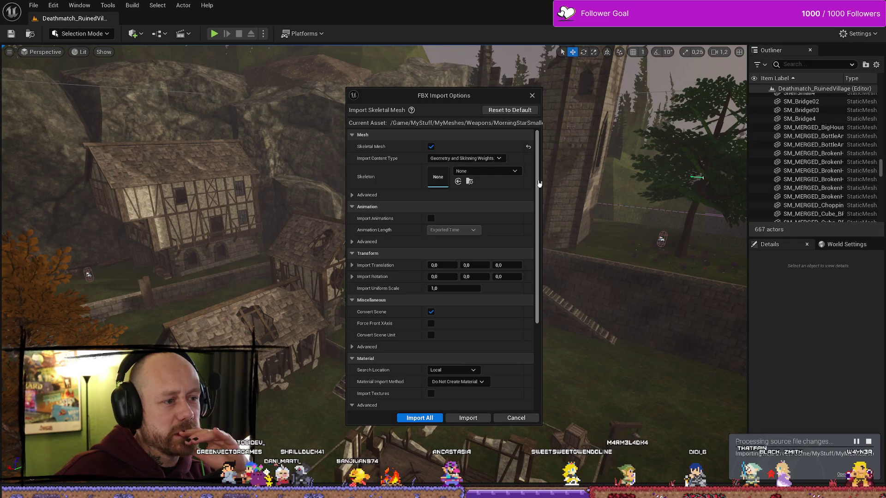
pyautogui.scroll(-5, 538, 184)
pyautogui.click(467, 417)
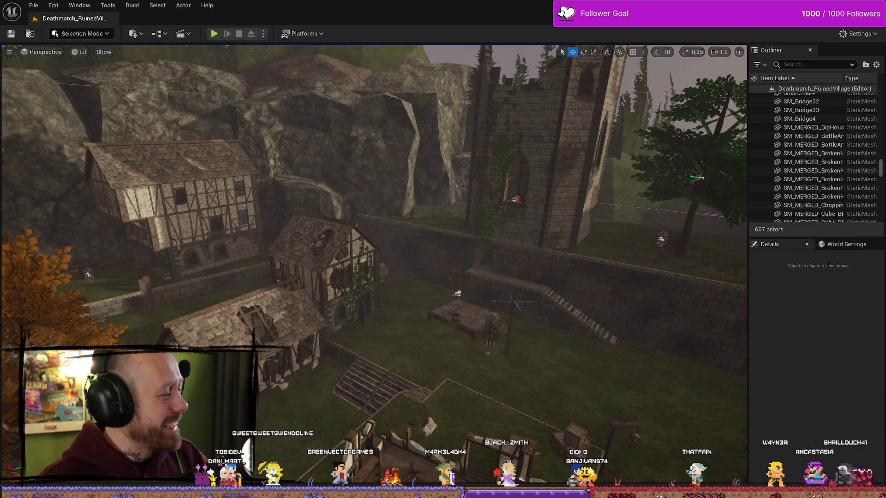
pyautogui.scroll(5, 457, 302)
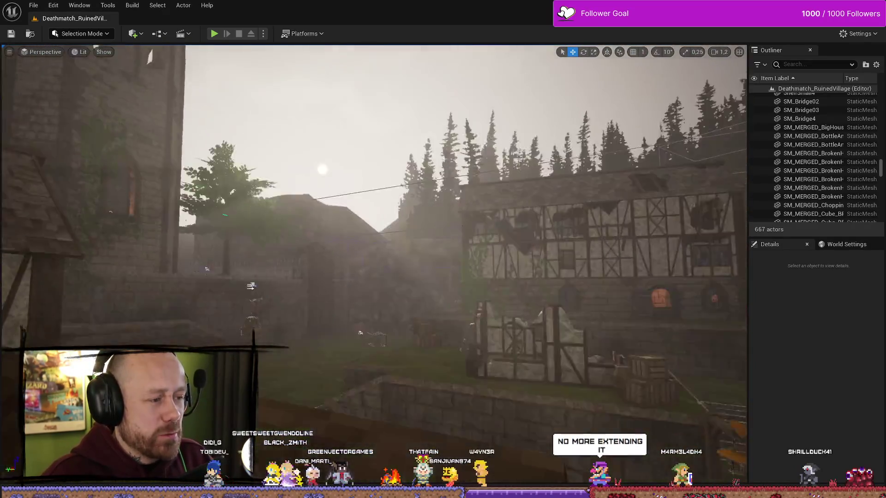
# - Open the Content Drawer and open a blueprint in the Blueprint editor
pyautogui.hotkey('ctrl', 'space')
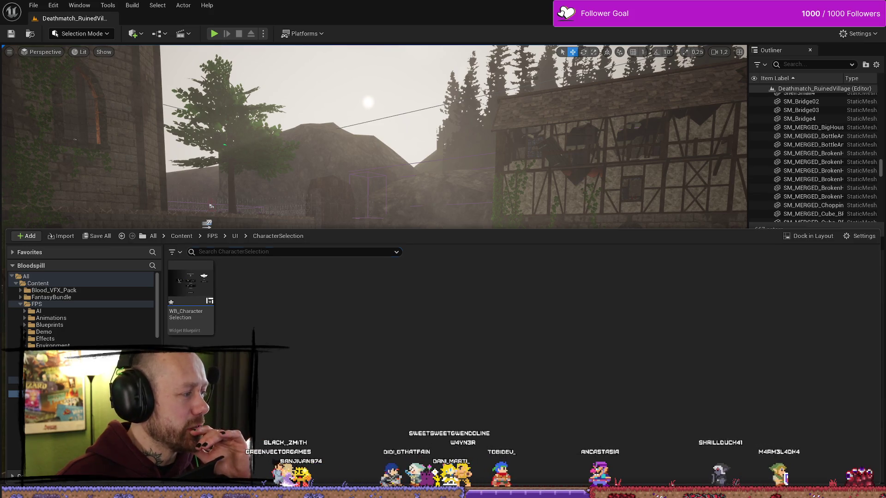
pyautogui.doubleClick(190, 282)
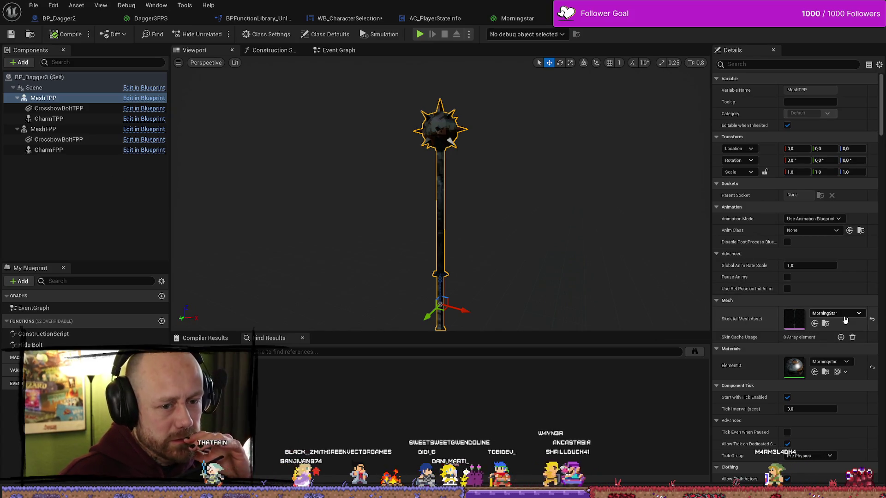
# - Swap BP_Dagger3's skeletal mesh to MorningStarSmaller, inspect it, revert to MorningStar, then return to Blender
pyautogui.click(847, 312)
pyautogui.click(837, 279)
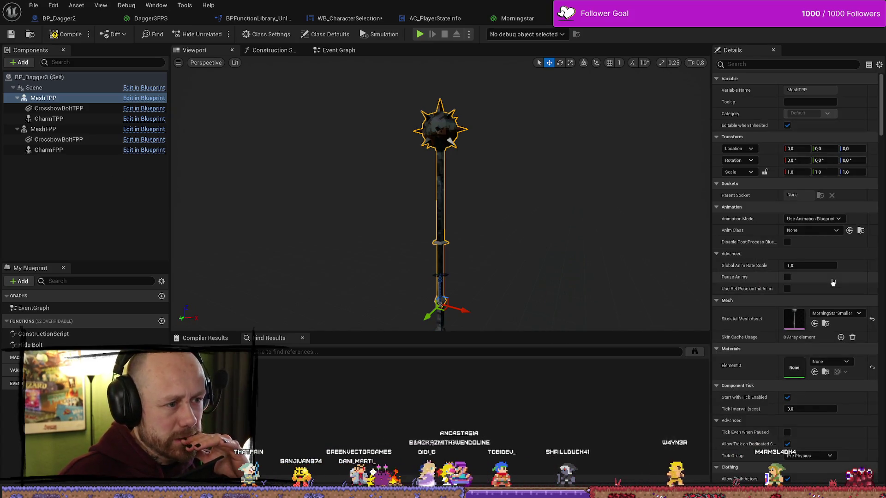
pyautogui.scroll(3, 440, 194)
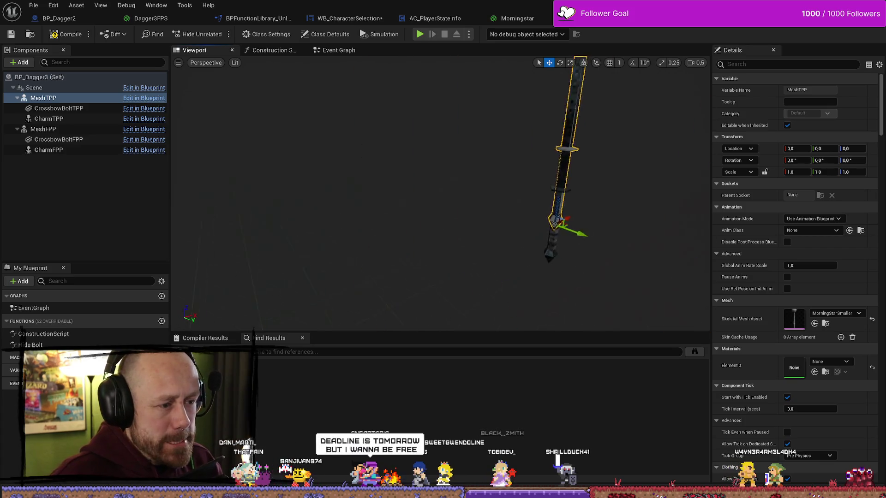
pyautogui.moveTo(440, 194)
pyautogui.mouseDown()
pyautogui.moveTo(496, 187)
pyautogui.moveTo(540, 211)
pyautogui.mouseUp()
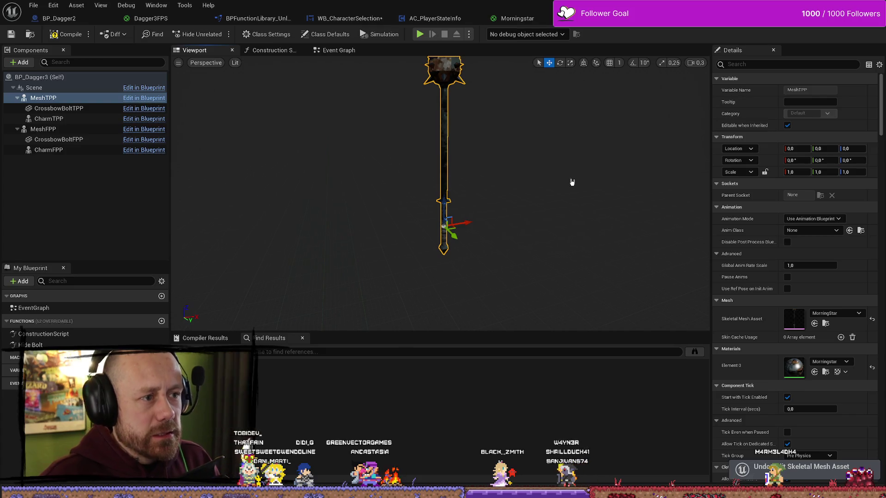
pyautogui.hotkey('alt', 'Tab')
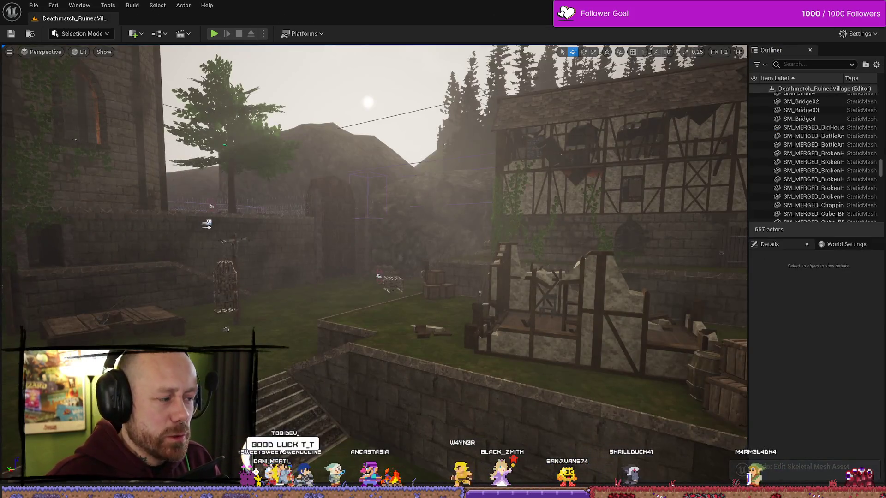
pyautogui.hotkey('alt', 'Tab')
# - In Edit Mode, move all of the mace's geometry along Z, then check it in front view
pyautogui.scroll(-5, 542, 276)
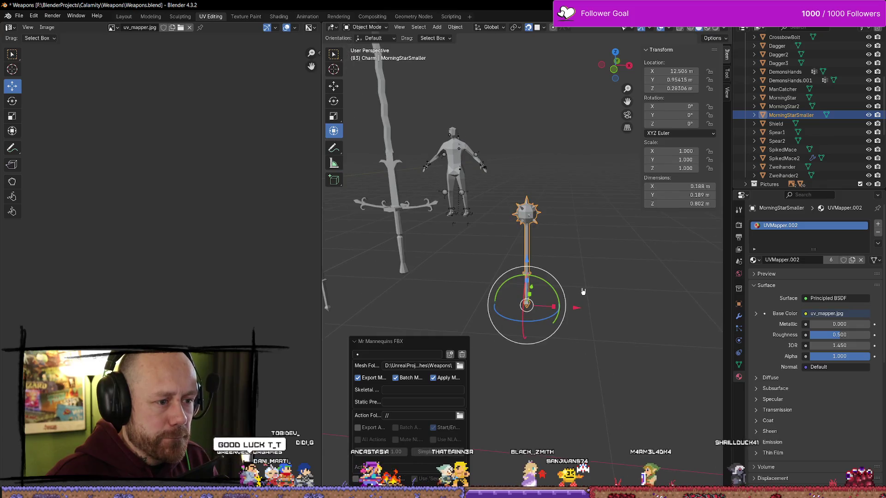
pyautogui.moveTo(541, 275)
pyautogui.mouseDown()
pyautogui.moveTo(573, 270)
pyautogui.moveTo(599, 297)
pyautogui.moveTo(610, 284)
pyautogui.mouseUp()
pyautogui.press('Tab')
pyautogui.press('a')
pyautogui.press('g')
pyautogui.press('z')
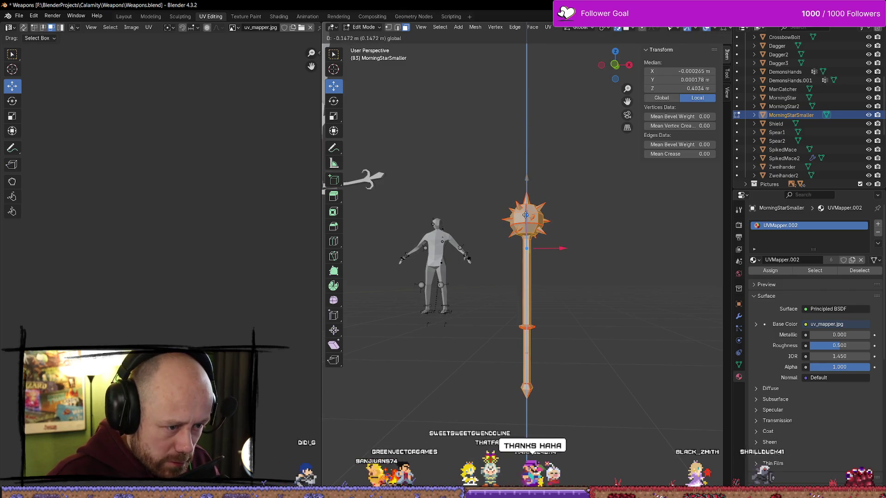
pyautogui.click(525, 213)
pyautogui.press('KP_1')
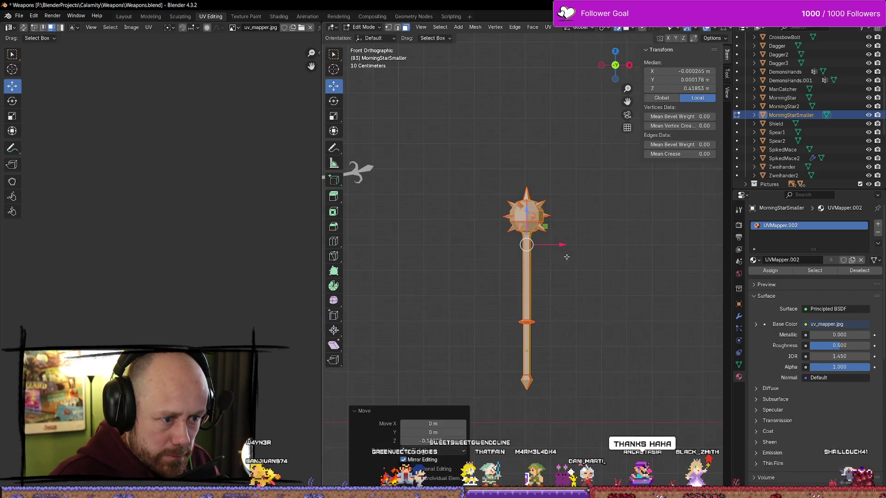
pyautogui.press('Tab')
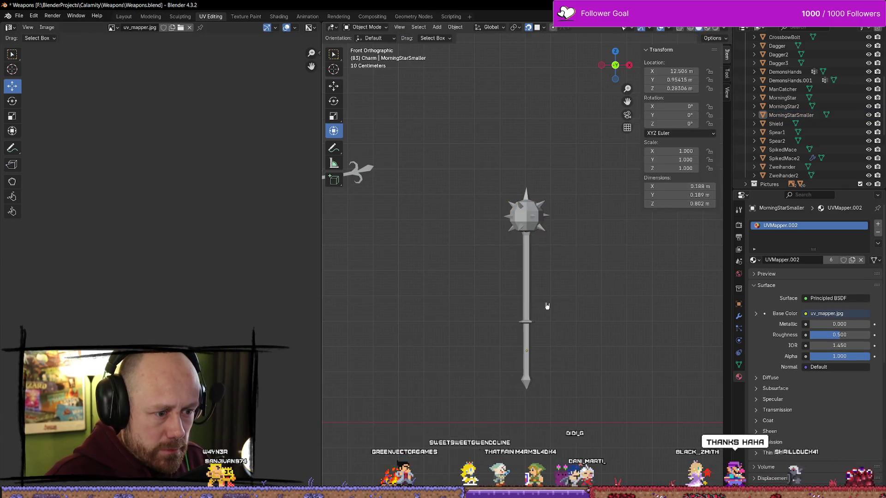
# - Reselect MorningStarSmaller and bring up its Mr Mannequins FBX export settings
pyautogui.scroll(-5, 451, 309)
pyautogui.hscroll(-5, 451, 309)
pyautogui.click(505, 284)
pyautogui.scroll(4, 507, 286)
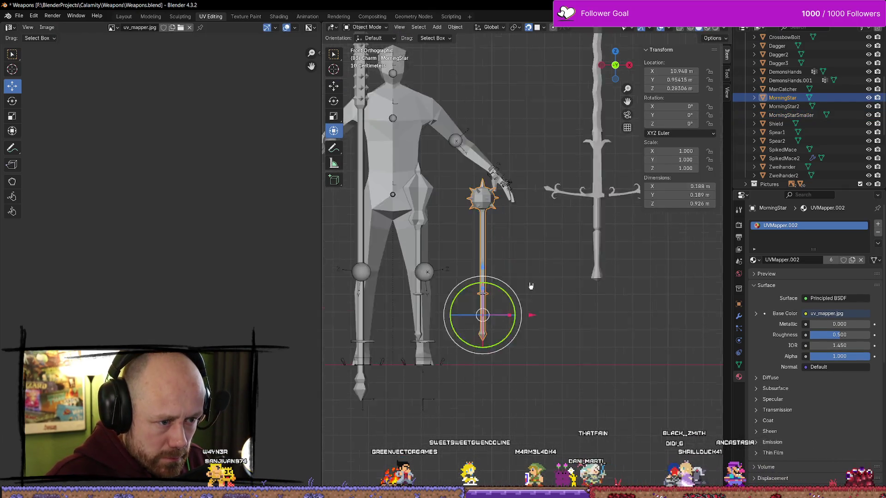
pyautogui.scroll(-3, 531, 286)
pyautogui.hscroll(5, 548, 282)
pyautogui.click(527, 224)
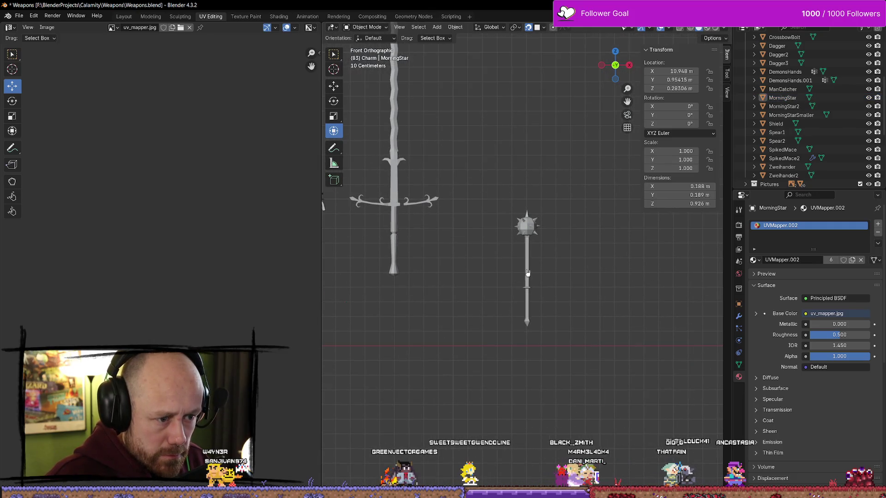
pyautogui.press('q')
pyautogui.click(589, 259)
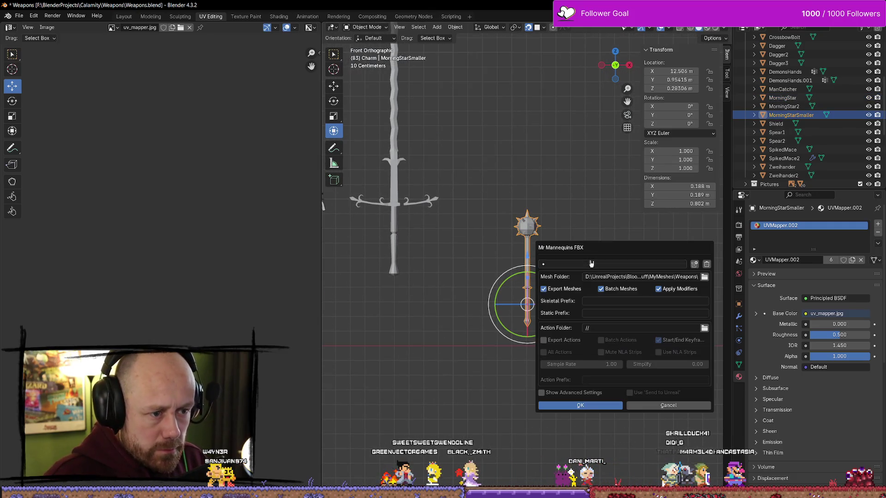
# - Export MorningStarSmaller to FBX, deselect it, and show Unreal's Content Drawer
pyautogui.click(603, 406)
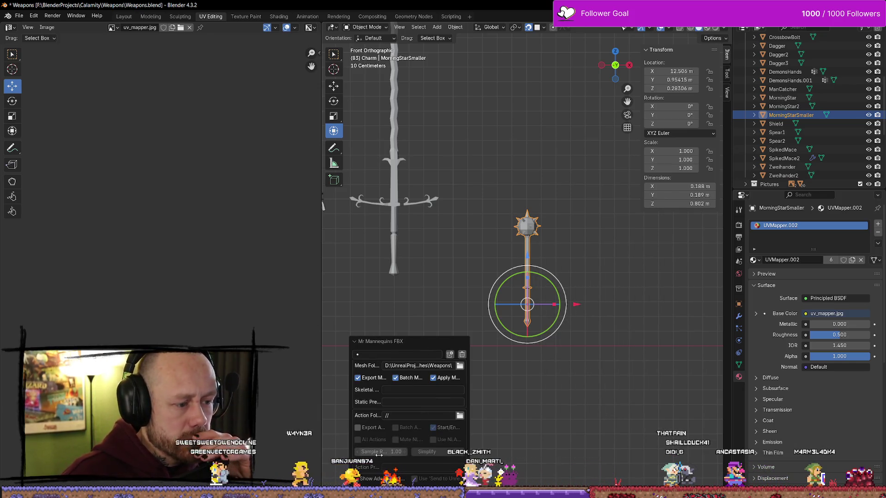
pyautogui.click(443, 292)
pyautogui.hotkey('alt', 'Tab')
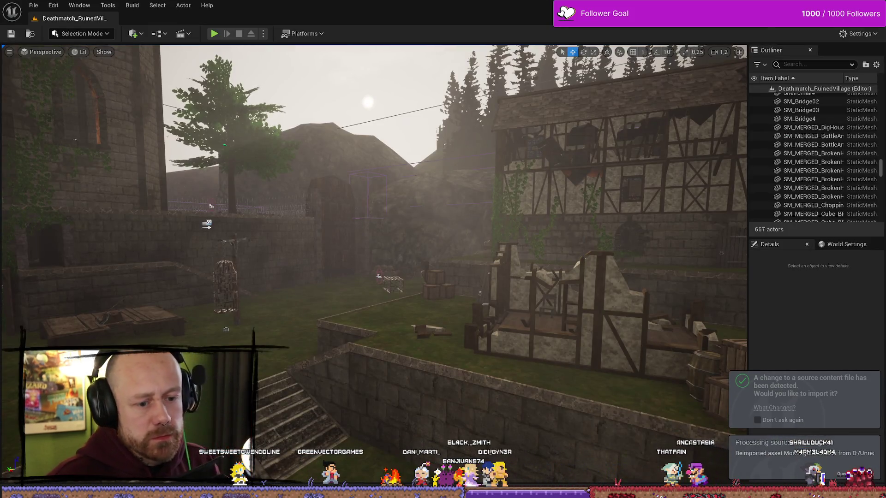
pyautogui.hotkey('ctrl', 'space')
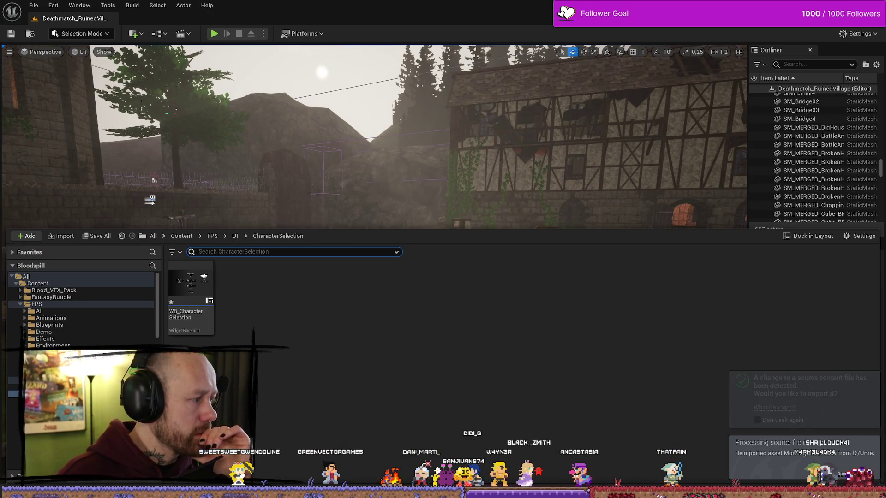
# - In BP_Dagger3, set both MeshTPP and MeshFPP to the MorningStarSmaller skeletal mesh
pyautogui.hotkey('alt', 'Tab')
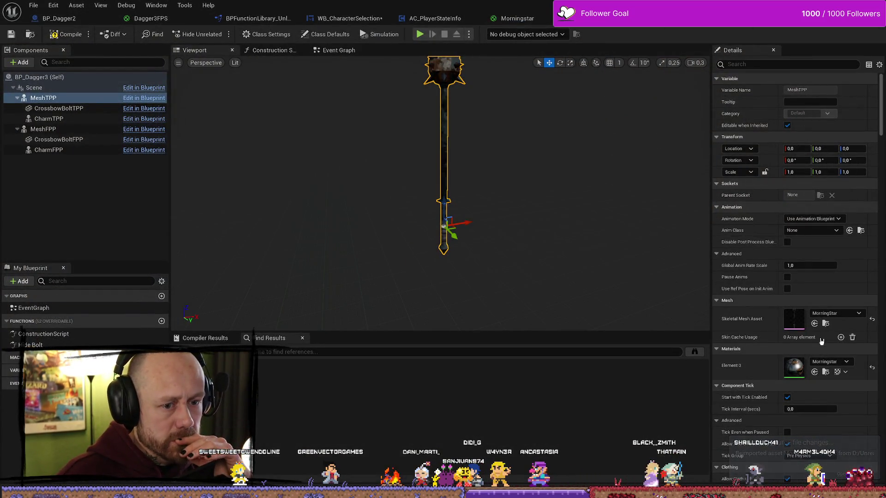
pyautogui.click(835, 314)
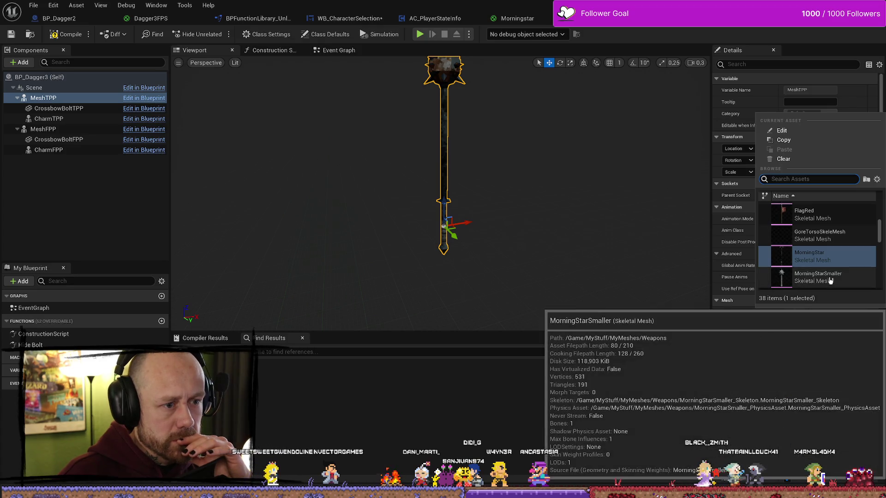
pyautogui.click(829, 281)
pyautogui.click(46, 129)
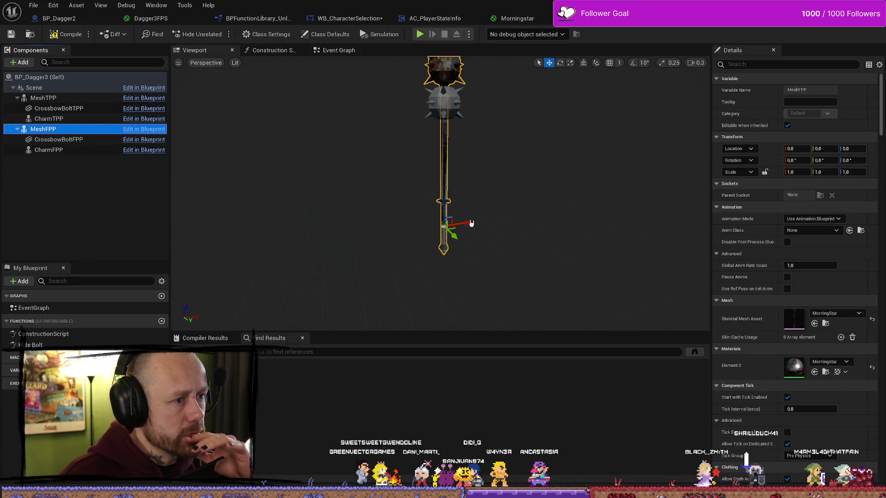
pyautogui.click(835, 313)
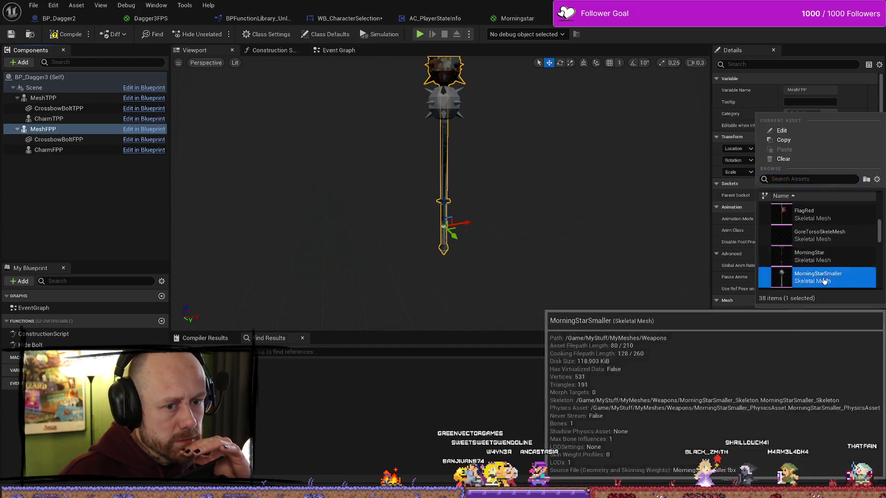
pyautogui.click(812, 277)
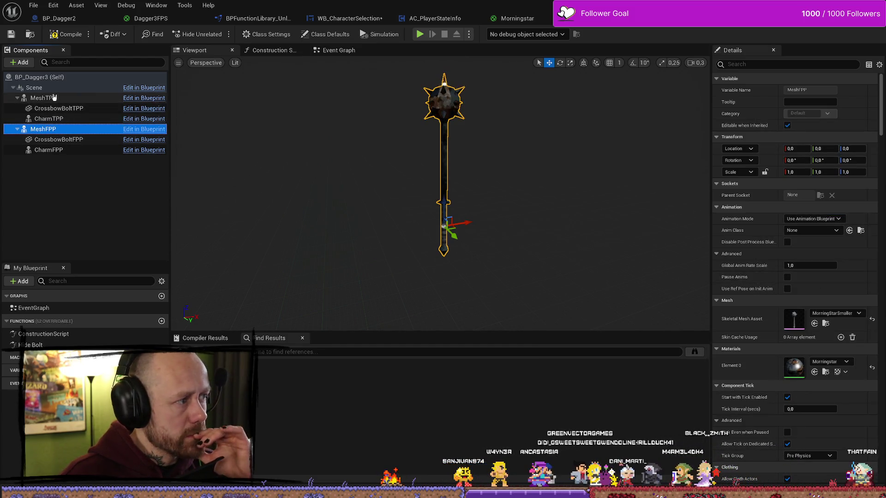
# - Assign the Morningstar material to MeshTPP's Element 0 and return to the level
pyautogui.click(43, 98)
pyautogui.click(845, 364)
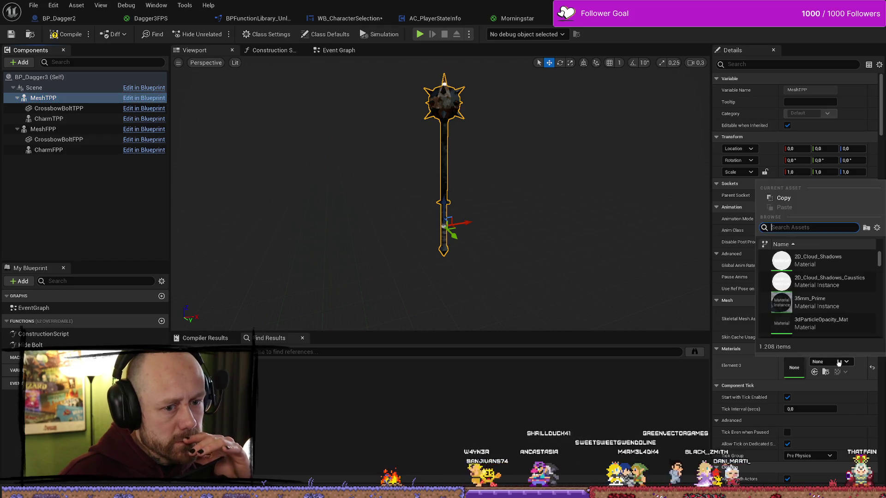
pyautogui.write('mopr')
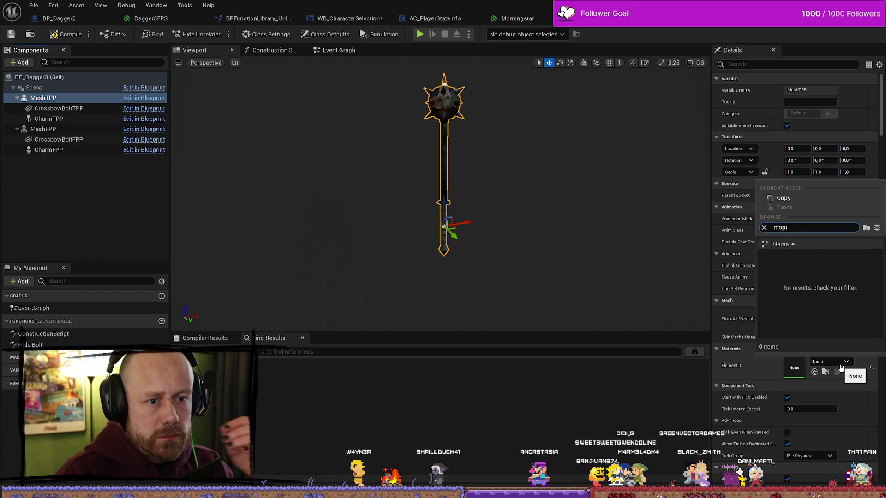
pyautogui.press('BackSpace')
pyautogui.press('BackSpace')
pyautogui.write('rn')
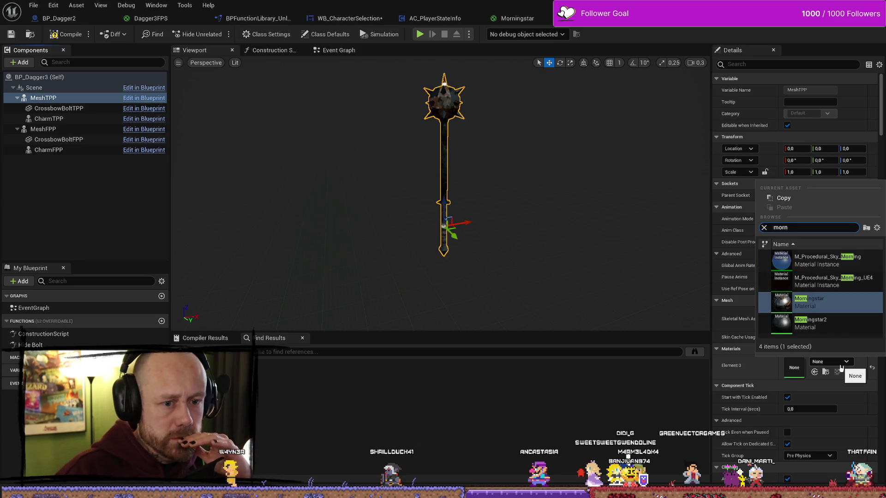
pyautogui.press('Return')
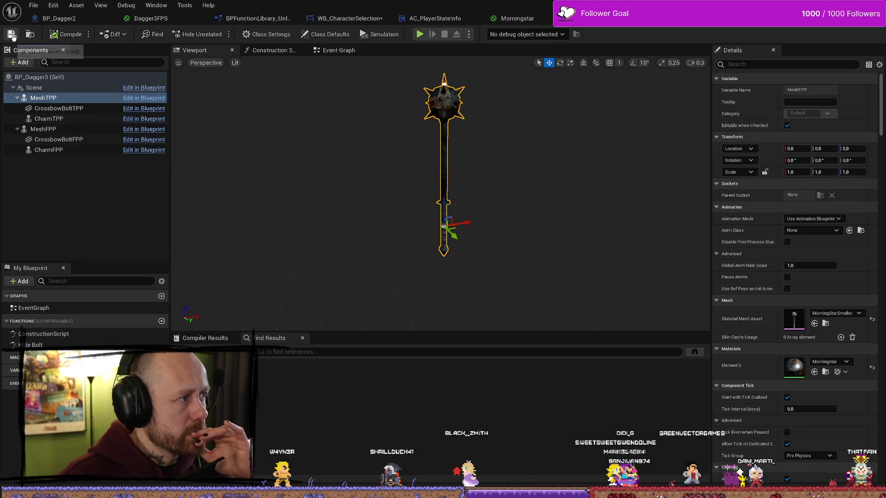
pyautogui.hotkey('alt', 'Tab')
# - Play-test the level twice, walking toward the wooden staircase, then stop and show the Content Drawer
pyautogui.click(215, 35)
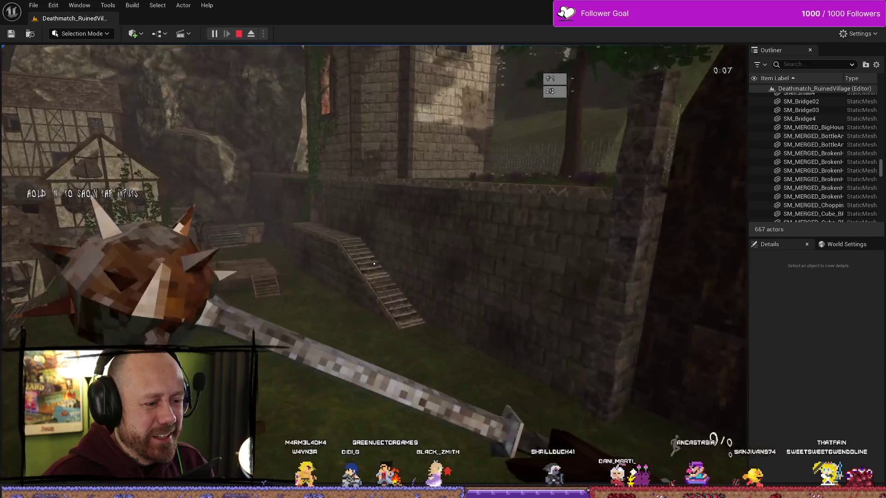
pyautogui.press('w')
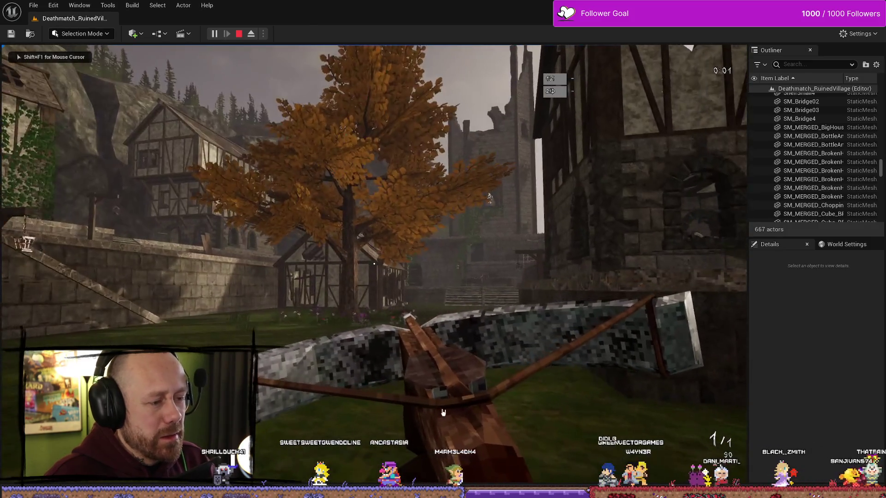
pyautogui.click(211, 35)
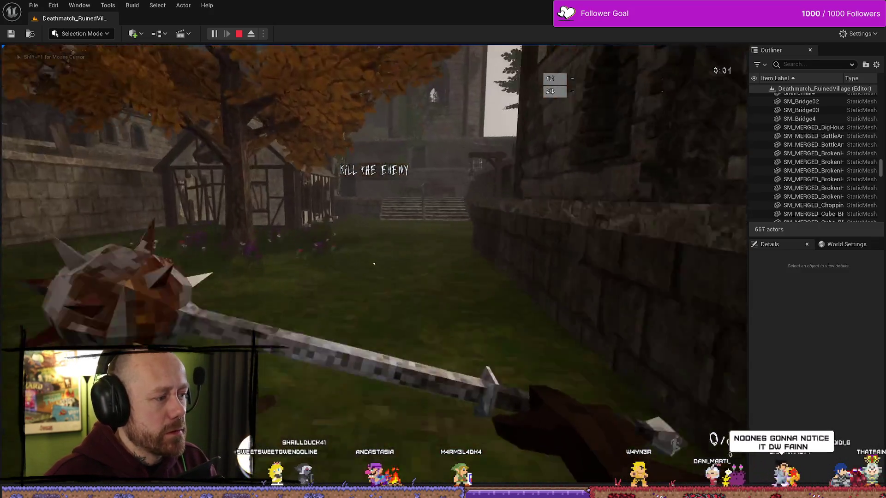
pyautogui.press('w')
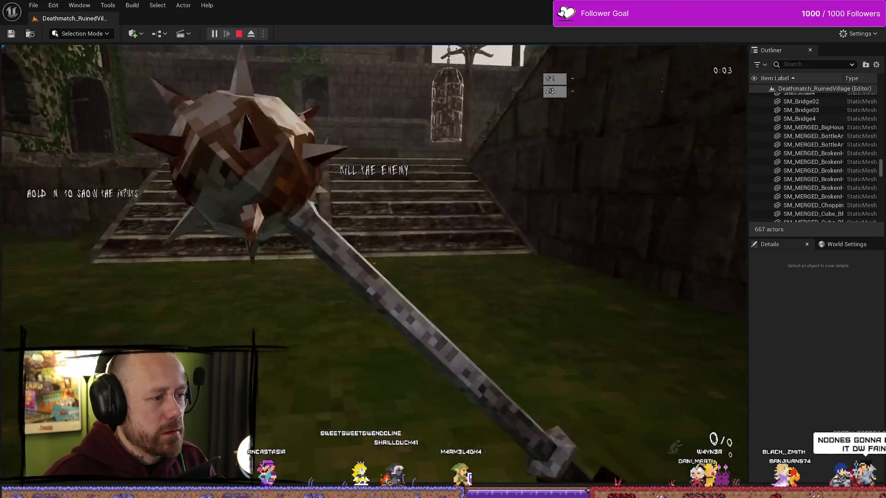
pyautogui.press('w')
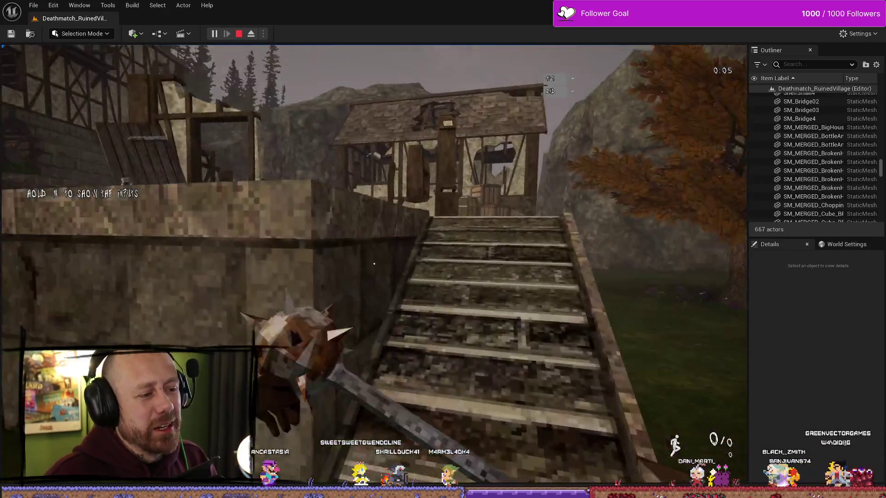
pyautogui.press('Escape')
pyautogui.hotkey('ctrl', 'space')
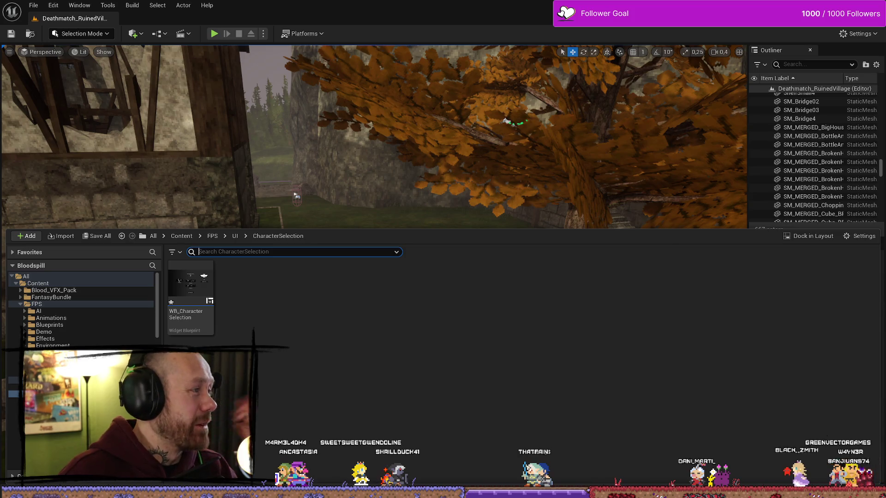
# - On the Trello board, open the 'save system' card and scroll to its checklists
pyautogui.hotkey('alt', 'Tab')
pyautogui.scroll(-5, 107, 283)
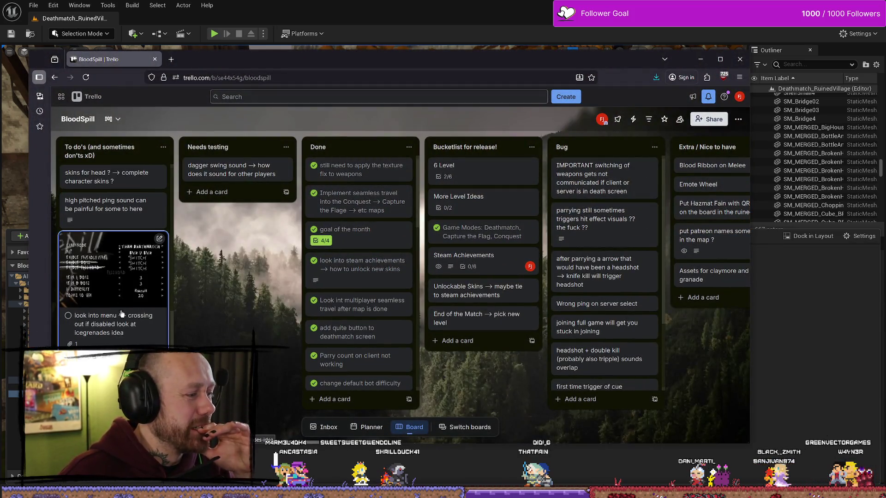
pyautogui.scroll(-5, 122, 314)
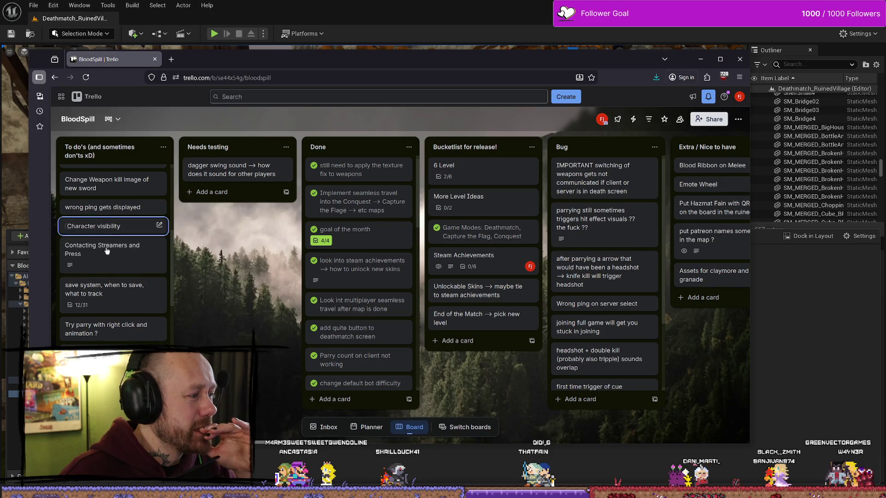
pyautogui.scroll(-5, 114, 258)
pyautogui.scroll(3, 117, 291)
pyautogui.scroll(10, 116, 291)
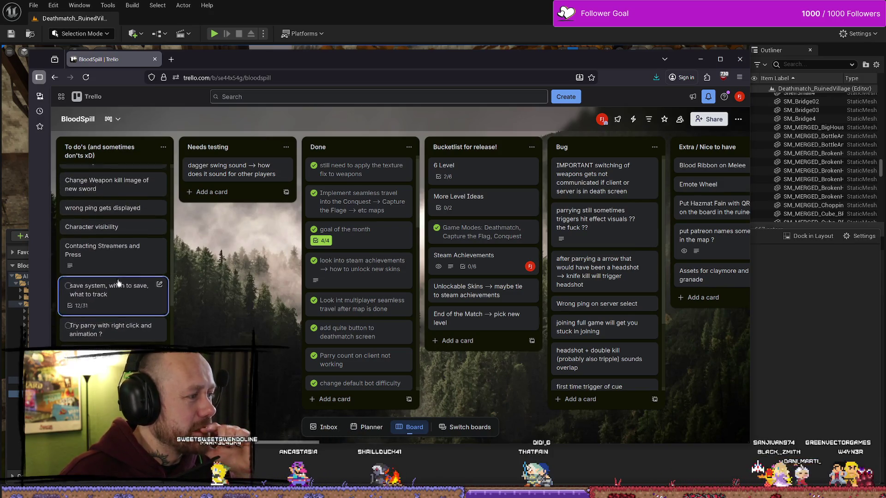
pyautogui.scroll(-5, 116, 277)
pyautogui.click(113, 288)
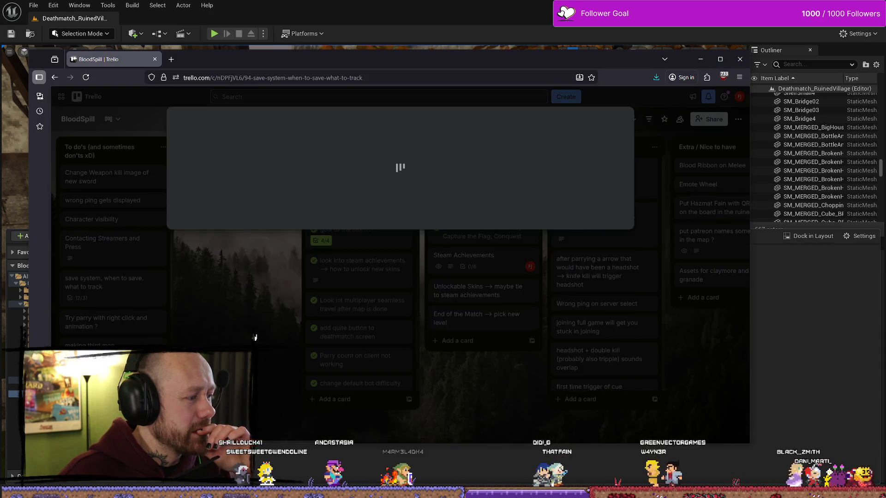
pyautogui.scroll(-10, 263, 231)
pyautogui.scroll(-5, 273, 243)
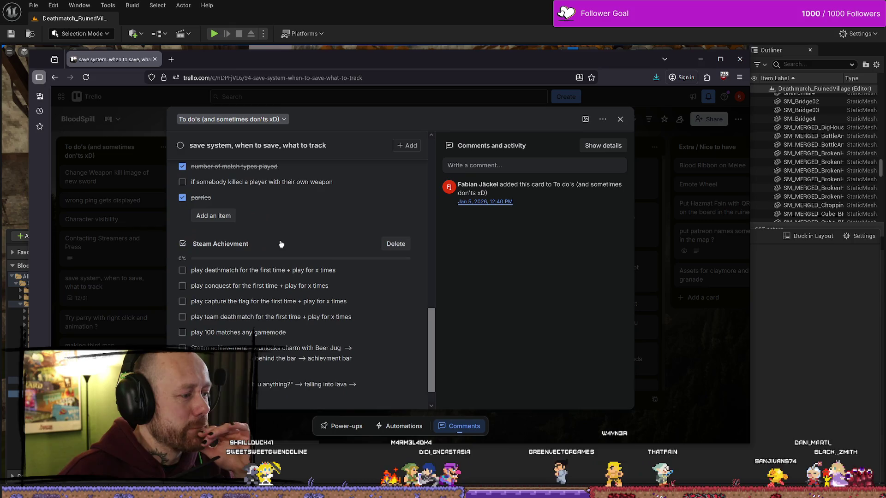
pyautogui.scroll(-1, 274, 249)
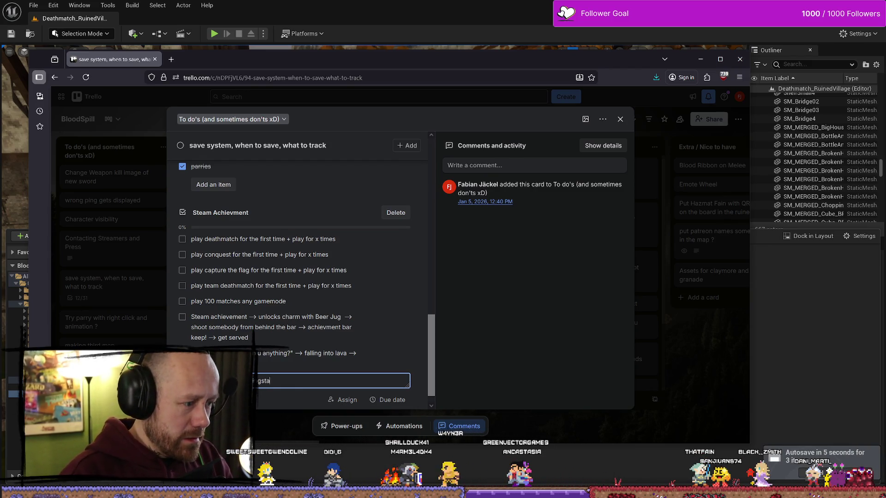
# - Add checklist item 'r --> achievement name CLUBing' under Steam Achievment, then close the stray empty tab
pyautogui.write('r --> ac')
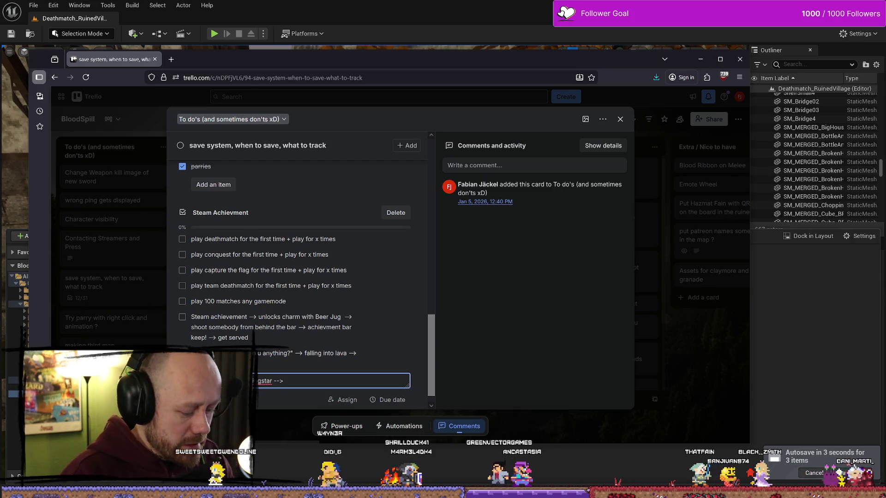
pyautogui.write('hieve')
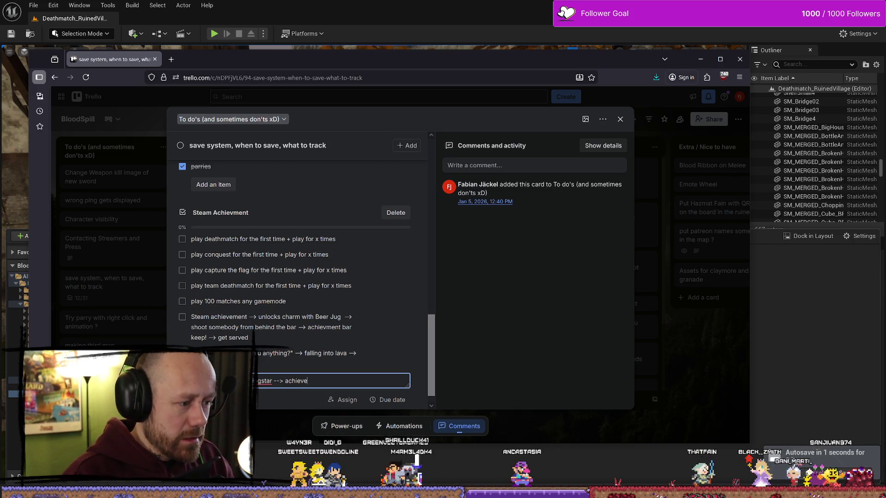
pyautogui.write('ment name ')
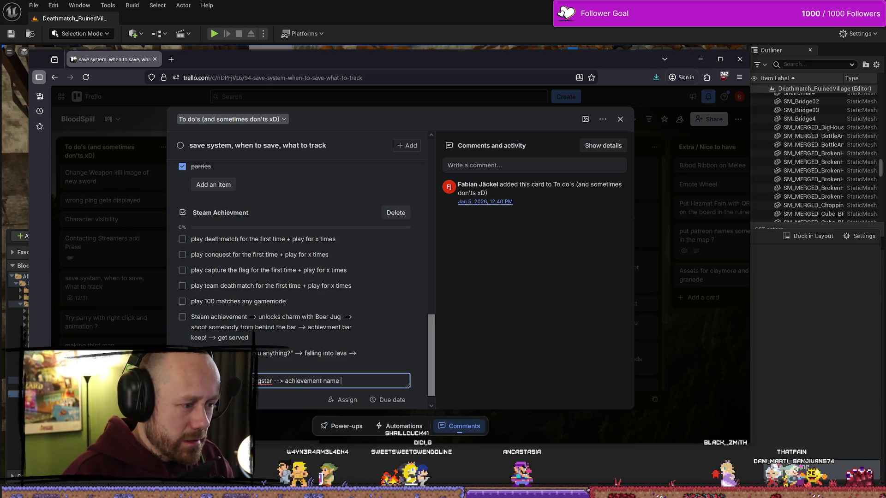
pyautogui.write('CLU')
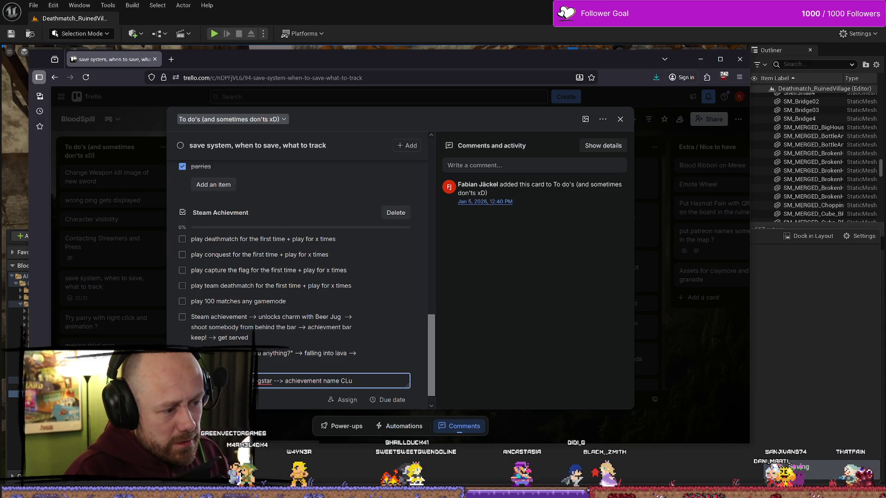
pyautogui.write('Bin')
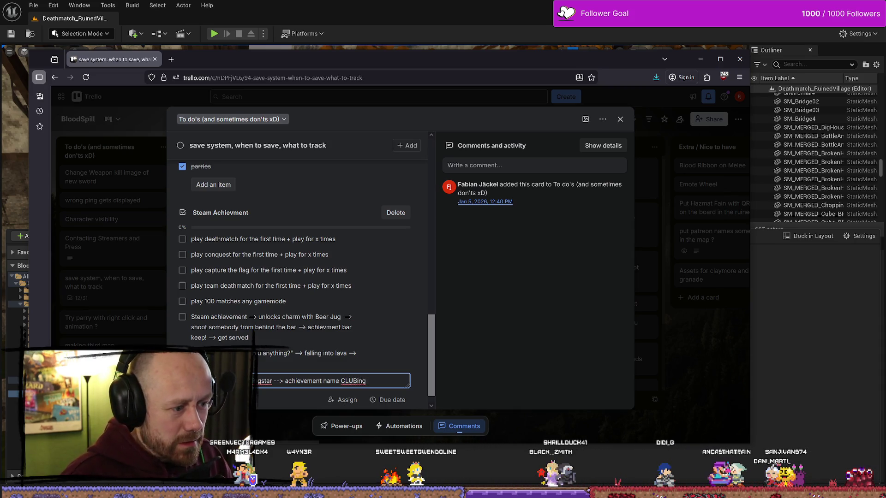
pyautogui.write('g')
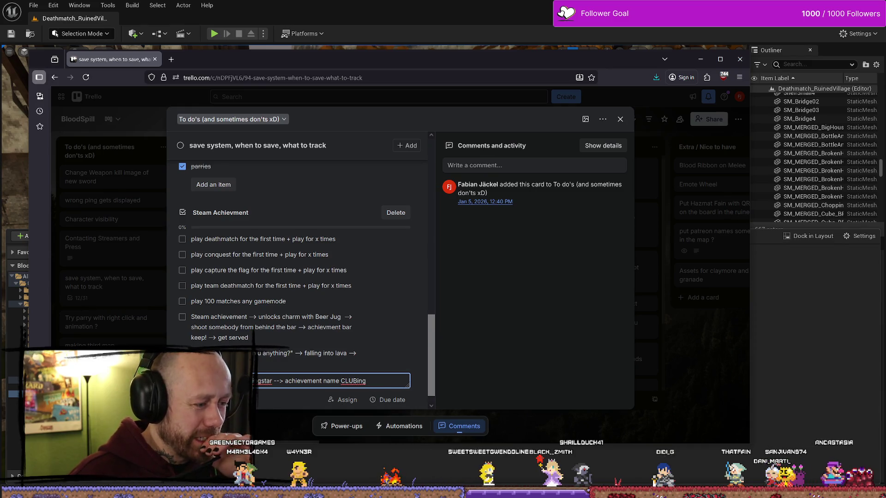
pyautogui.press('Return')
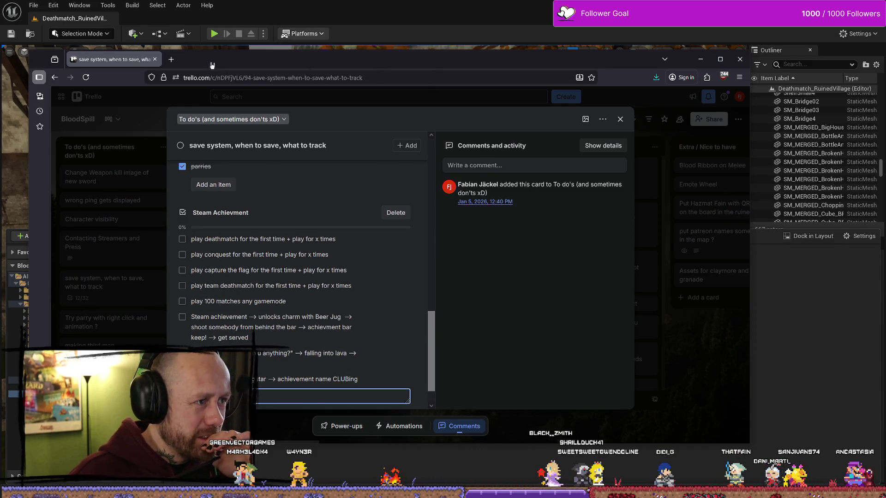
pyautogui.moveTo(447, 59)
pyautogui.mouseDown()
pyautogui.moveTo(0, 60)
pyautogui.moveTo(447, 59)
pyautogui.mouseUp()
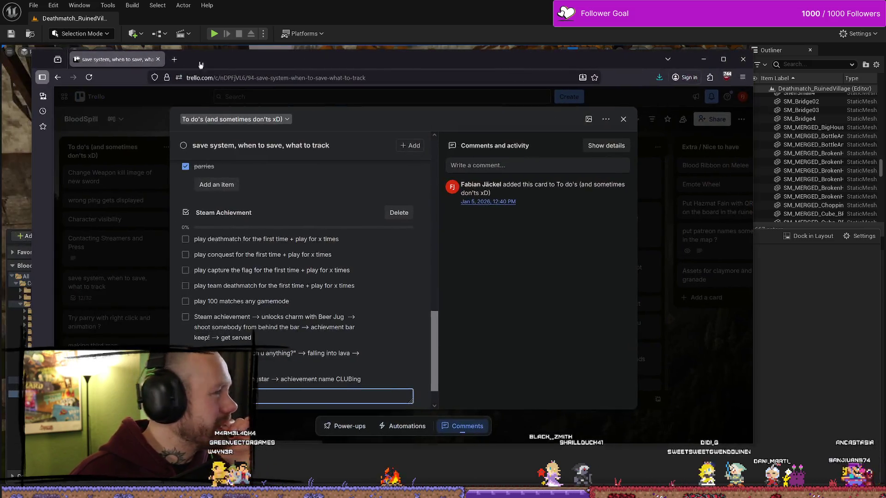
pyautogui.click(171, 59)
pyautogui.hotkey('ctrl', 'w')
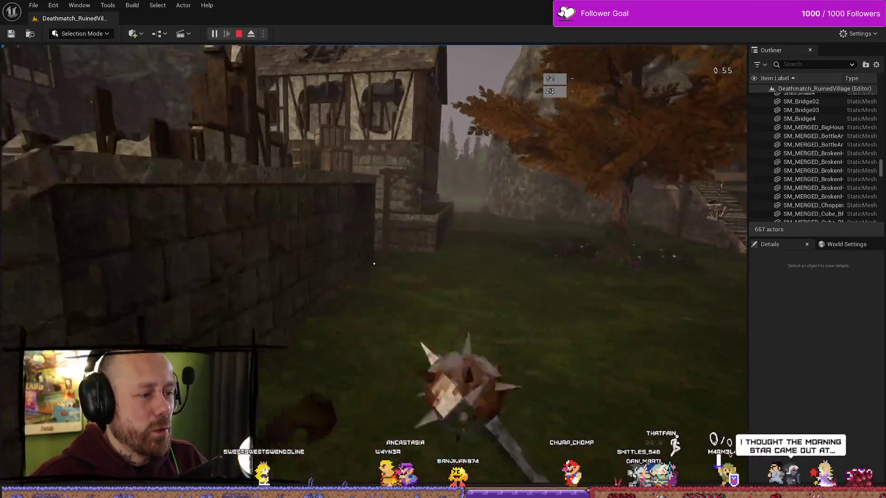
# - End the morning star play test
pyautogui.press('Escape')
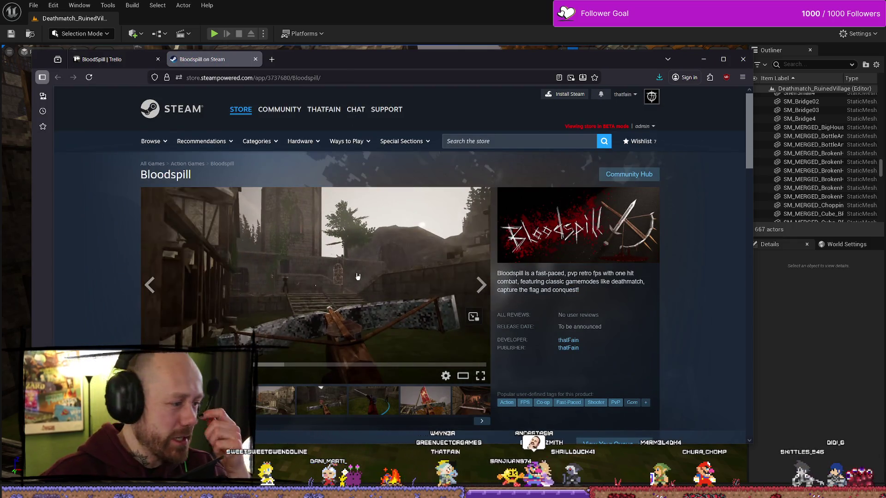
# - Pause the Bloodspill store trailer, read its description in a maximized browser, and return to Unreal
pyautogui.click(439, 276)
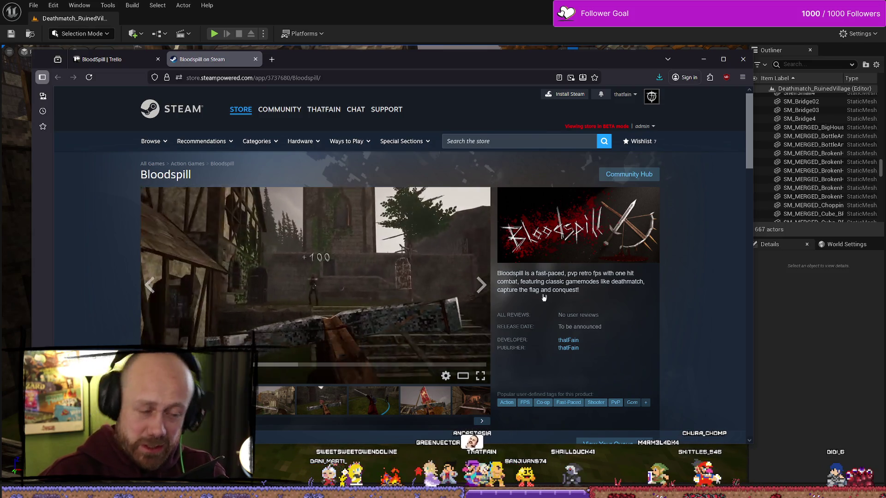
pyautogui.moveTo(533, 272); pyautogui.dragTo(636, 275)
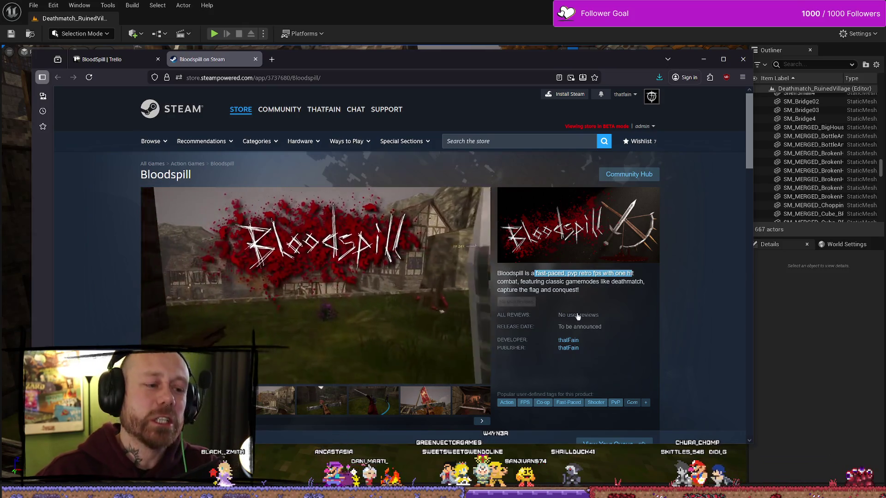
pyautogui.click(414, 287)
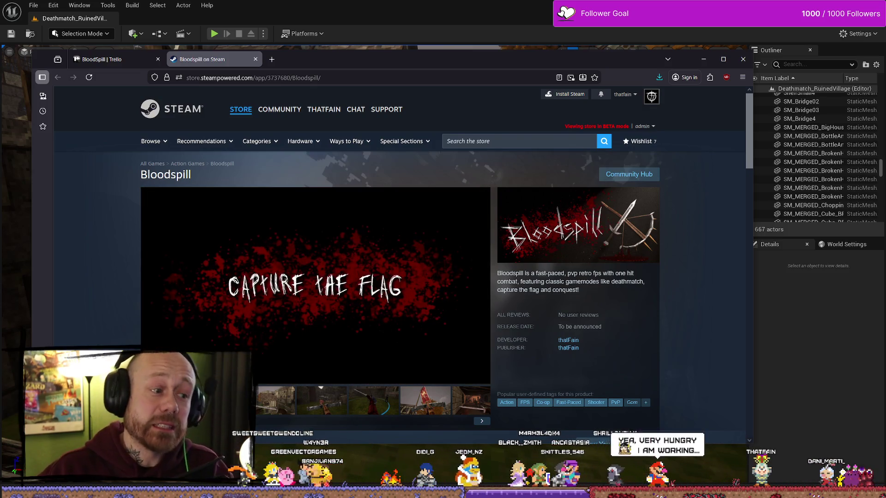
pyautogui.click(723, 59)
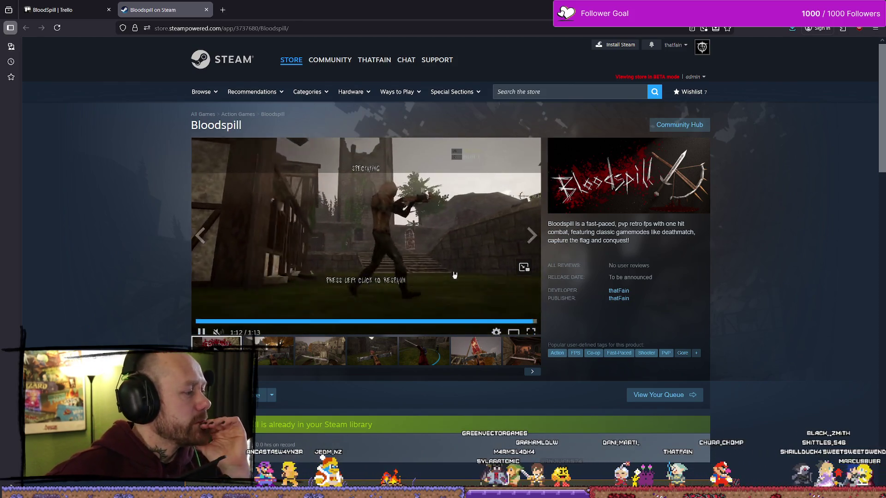
pyautogui.hotkey('alt', 'Tab')
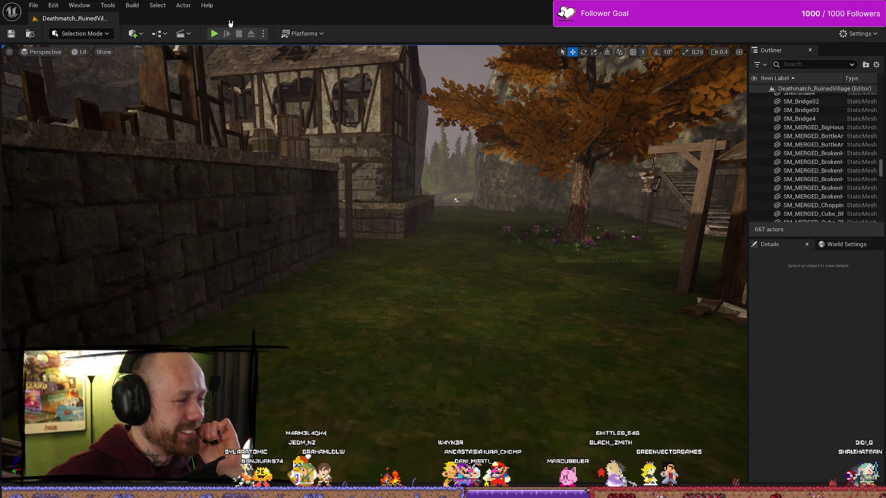
# - Start a play session, then quit the match via the pause menu and confirm with Yes
pyautogui.click(215, 35)
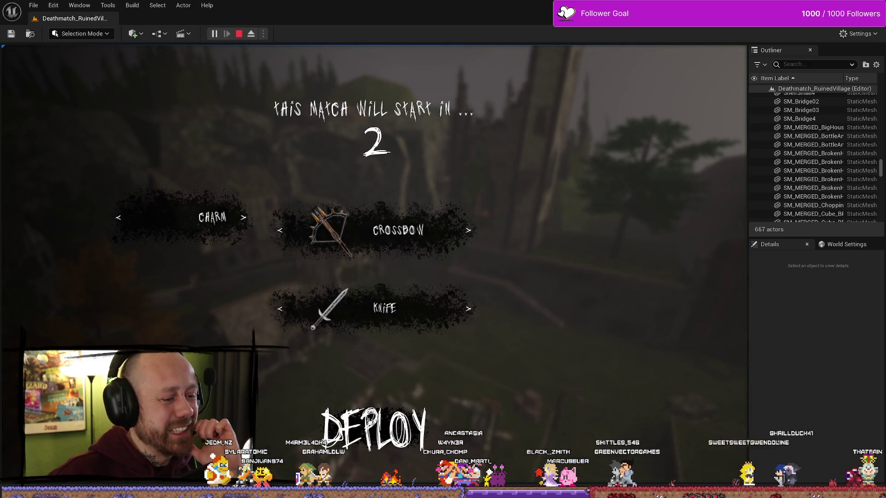
pyautogui.press('Escape')
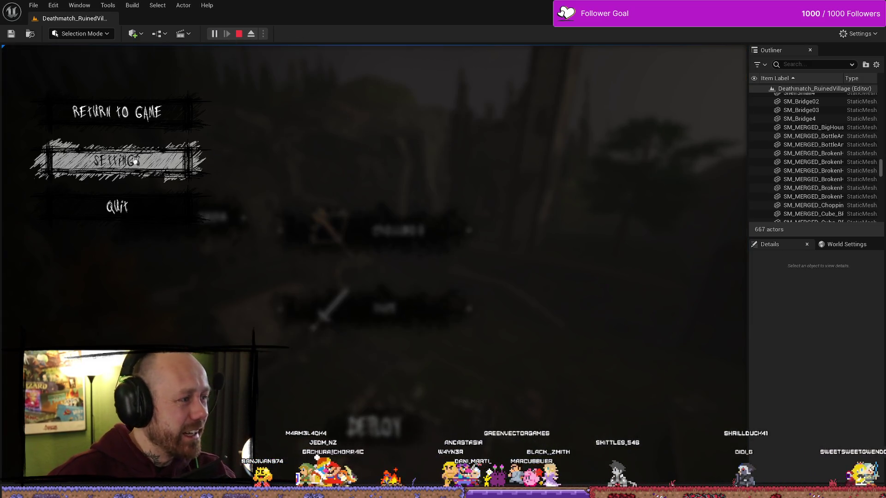
pyautogui.click(141, 219)
pyautogui.click(284, 307)
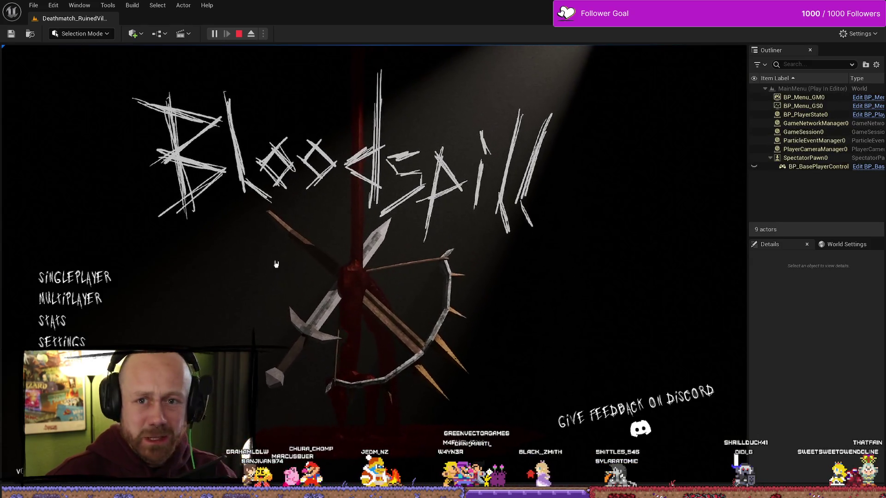
# - Look through the game's Stats screen and graphics Settings, then back out to the main menu
pyautogui.click(212, 321)
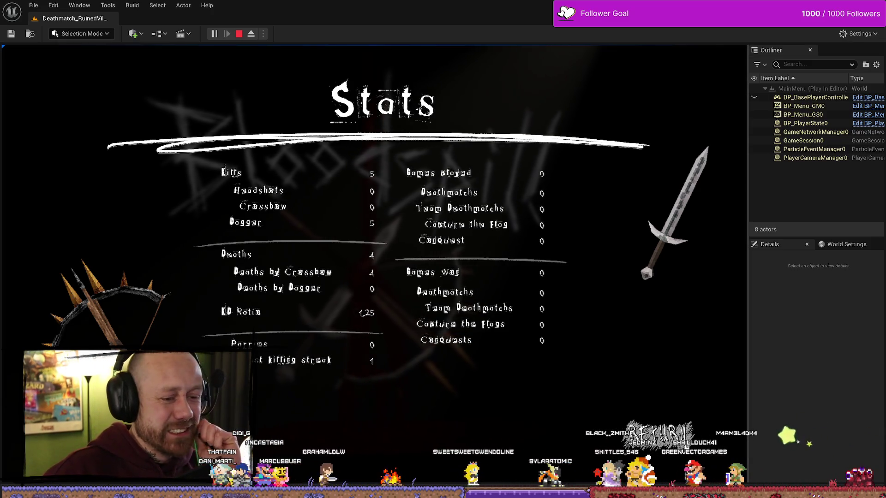
pyautogui.click(681, 442)
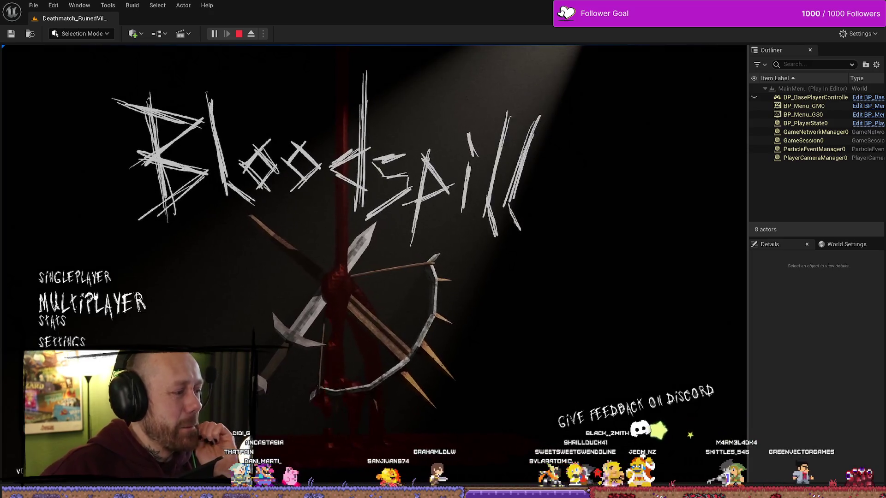
pyautogui.click(92, 342)
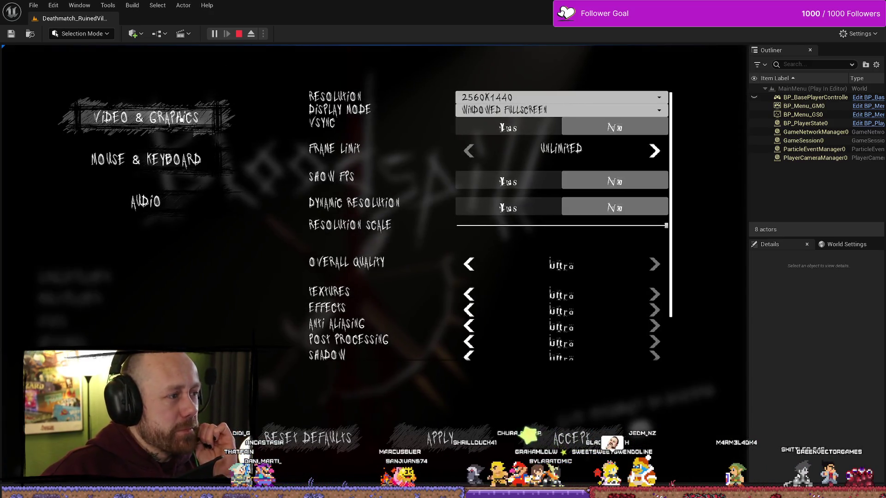
pyautogui.press('Escape')
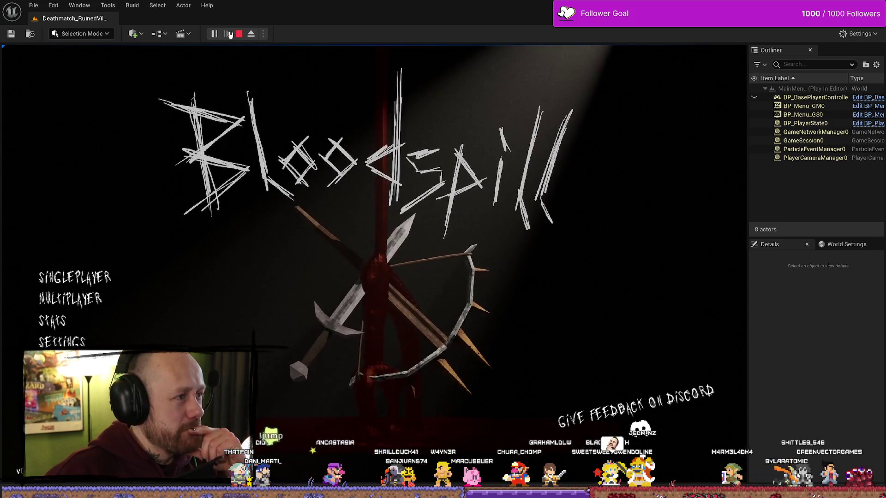
# - Stop the play session, fly the editor camera to the grass courtyard, and play again
pyautogui.press('Escape')
pyautogui.moveTo(423, 202)
pyautogui.mouseDown()
pyautogui.moveTo(406, 176)
pyautogui.moveTo(442, 184)
pyautogui.moveTo(415, 217)
pyautogui.moveTo(411, 194)
pyautogui.moveTo(397, 185)
pyautogui.moveTo(406, 171)
pyautogui.moveTo(392, 185)
pyautogui.mouseUp()
pyautogui.click(211, 35)
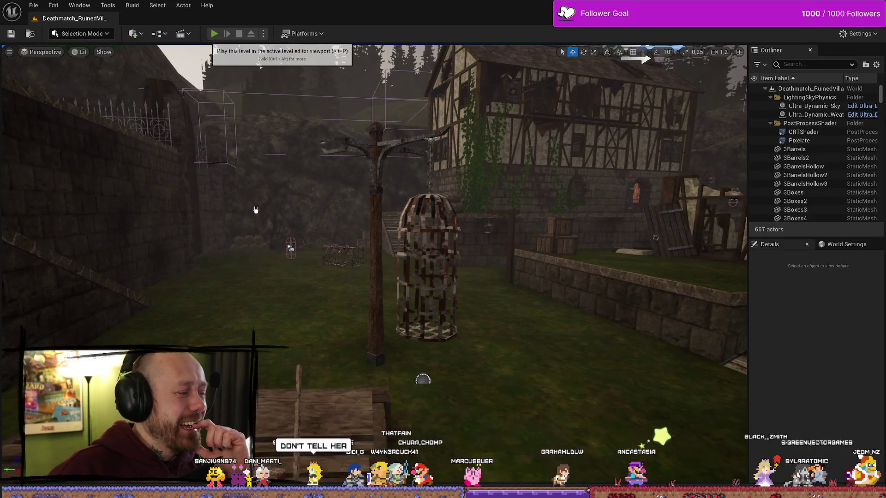
pyautogui.click(467, 309)
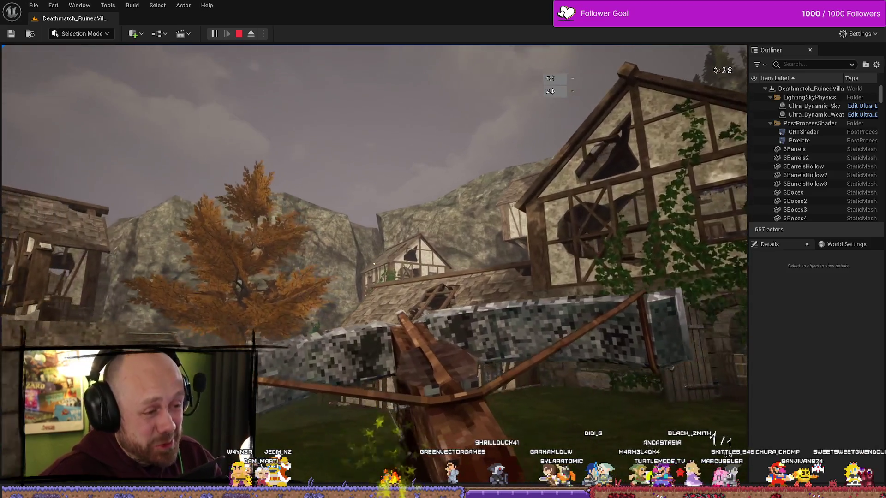
pyautogui.press('w')
pyautogui.press('w')
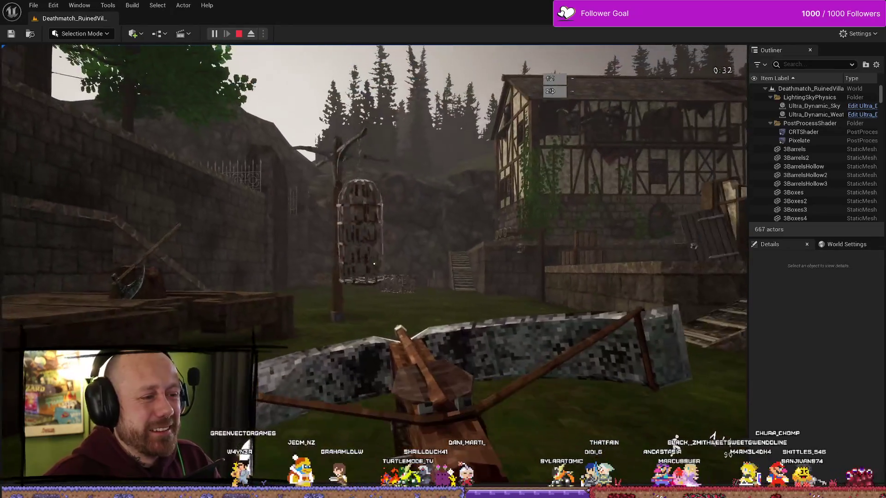
pyautogui.press('w')
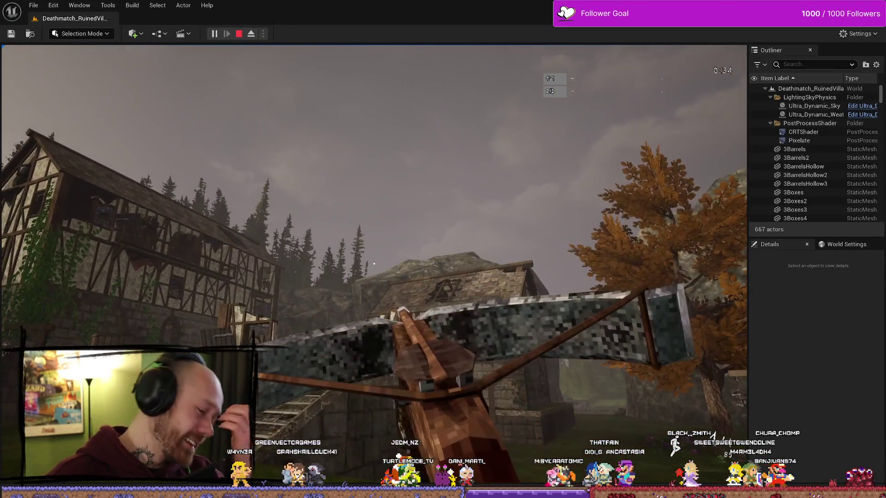
pyautogui.press('w')
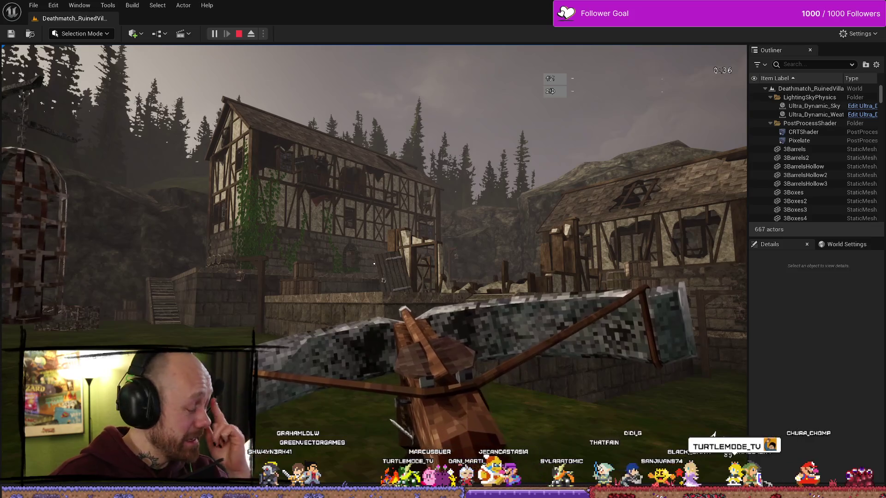
pyautogui.press('Escape')
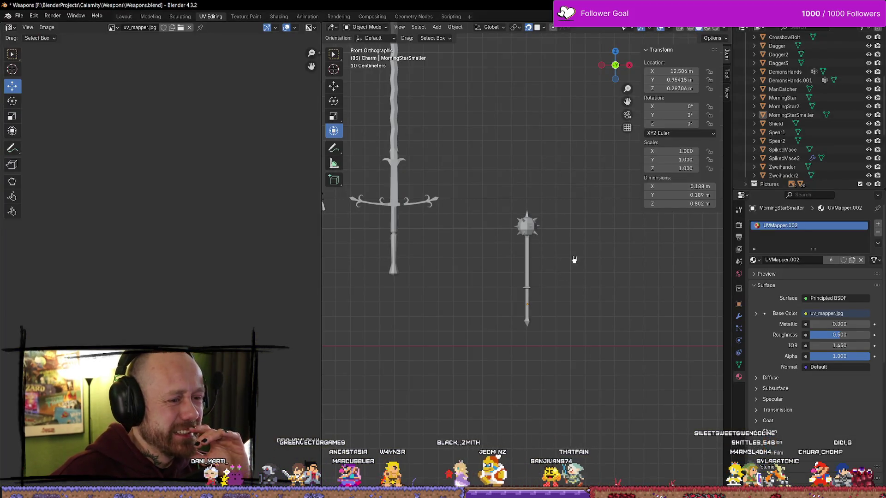
# - Rename the smaller mace to MorningStarSmaller(Bloodspill) in the Outliner
pyautogui.click(542, 258)
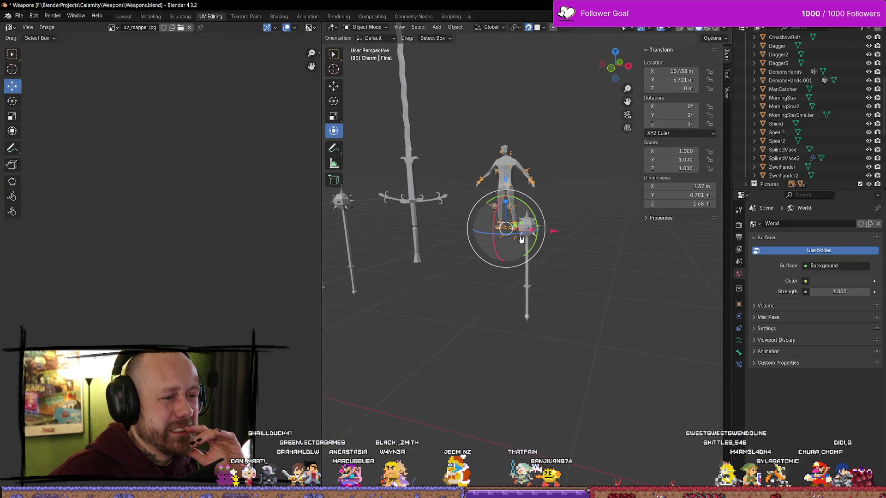
pyautogui.click(532, 290)
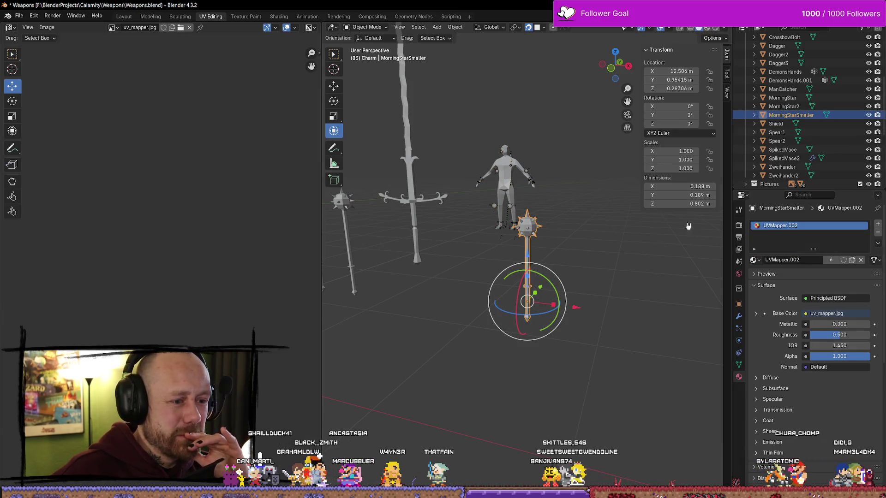
pyautogui.scroll(-1, 816, 117)
pyautogui.doubleClick(837, 103)
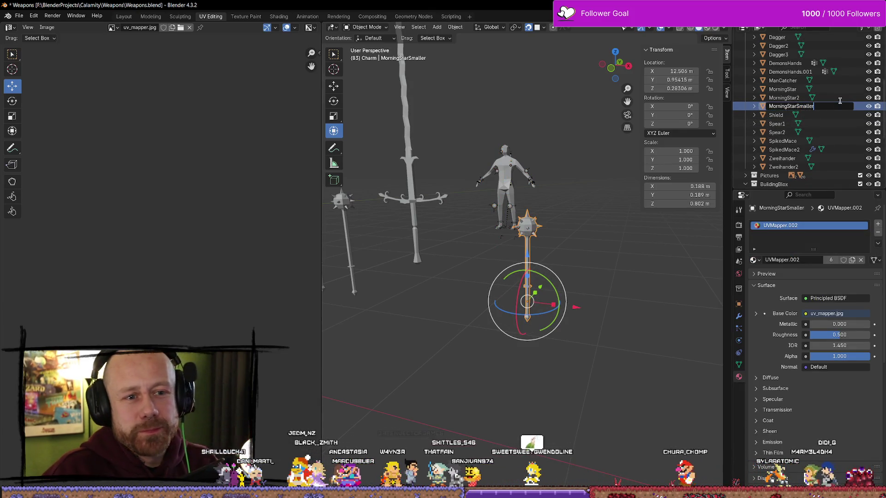
pyautogui.write('(')
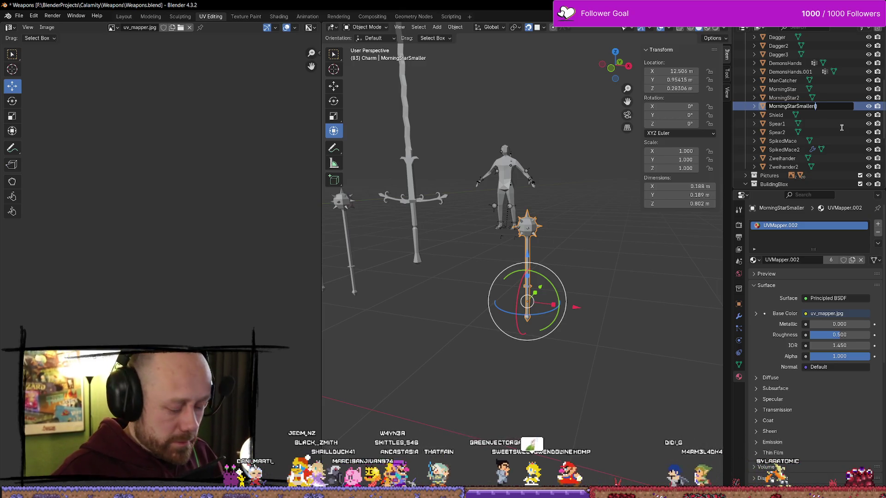
pyautogui.write('Bloodspill)')
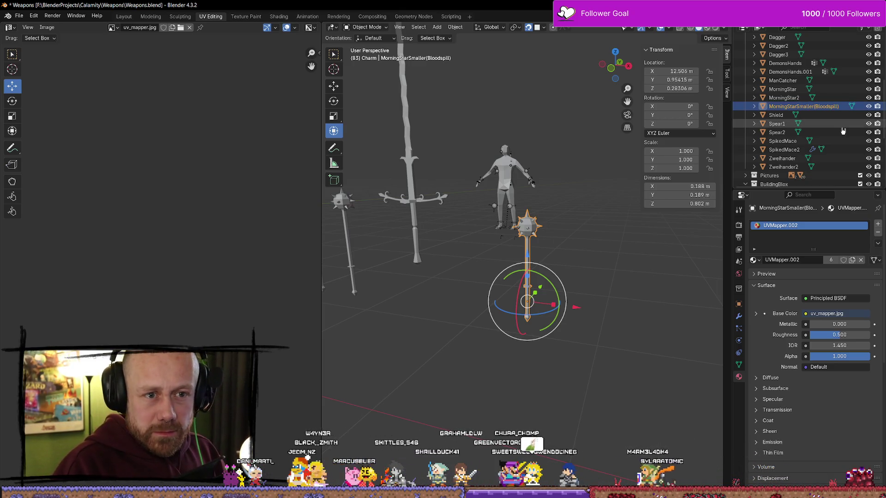
pyautogui.click(669, 370)
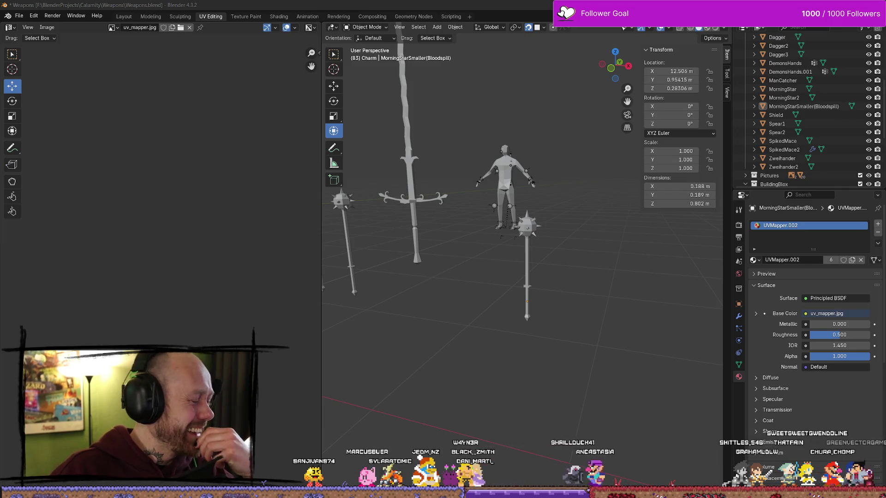
# - Orbit to a top-down view of the weapons, reselecting and then deselecting the morning star
pyautogui.rightClick(457, 217)
pyautogui.rightClick(416, 184)
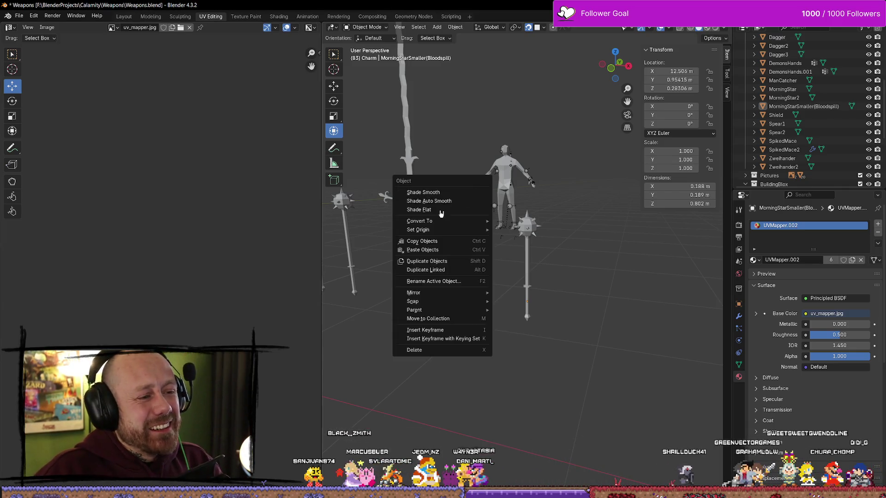
pyautogui.moveTo(455, 173)
pyautogui.mouseDown()
pyautogui.moveTo(498, 231)
pyautogui.moveTo(530, 251)
pyautogui.mouseUp()
pyautogui.click(528, 251)
pyautogui.scroll(5, 581, 237)
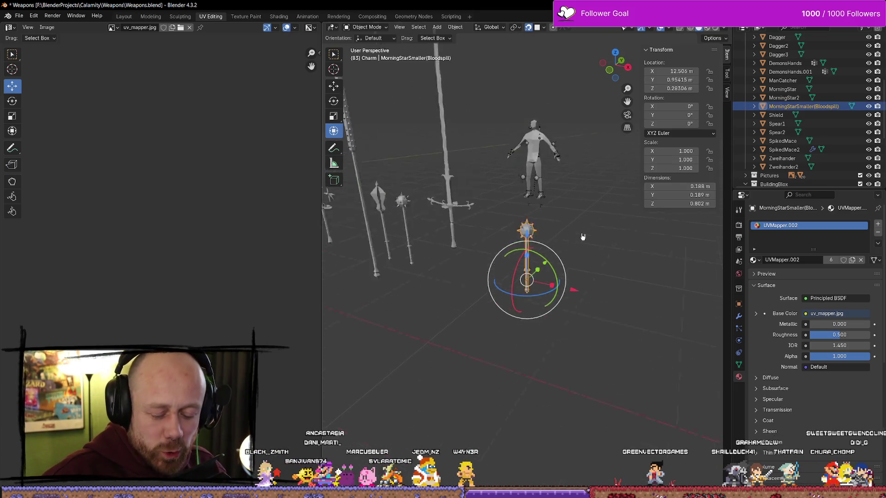
pyautogui.scroll(-8, 565, 247)
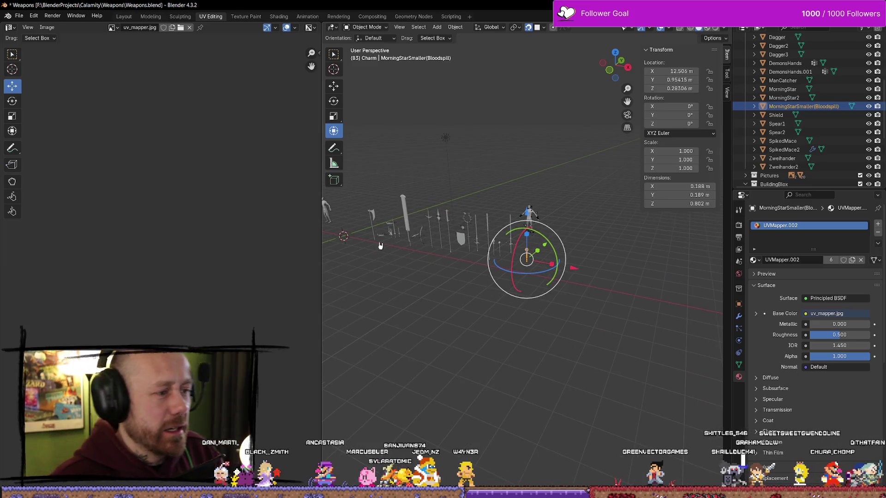
pyautogui.click(342, 240)
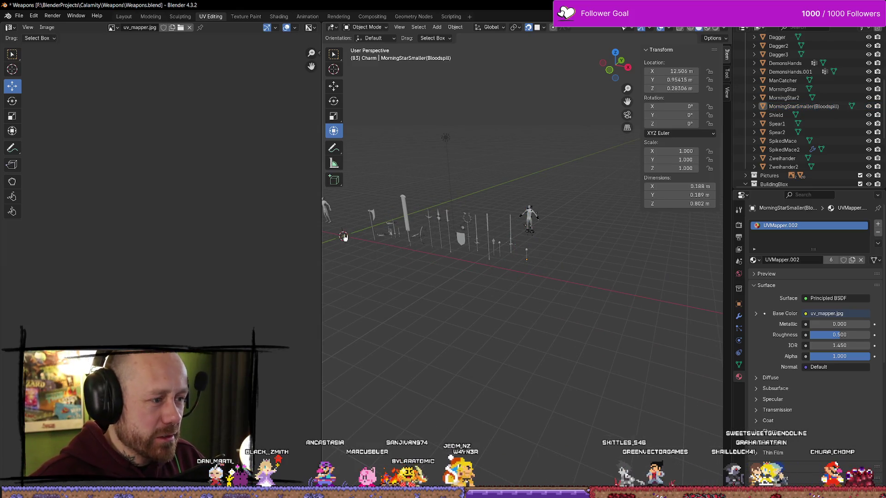
# - Select and frame the axe Cube.005, then switch back to Unreal Engine
pyautogui.click(375, 221)
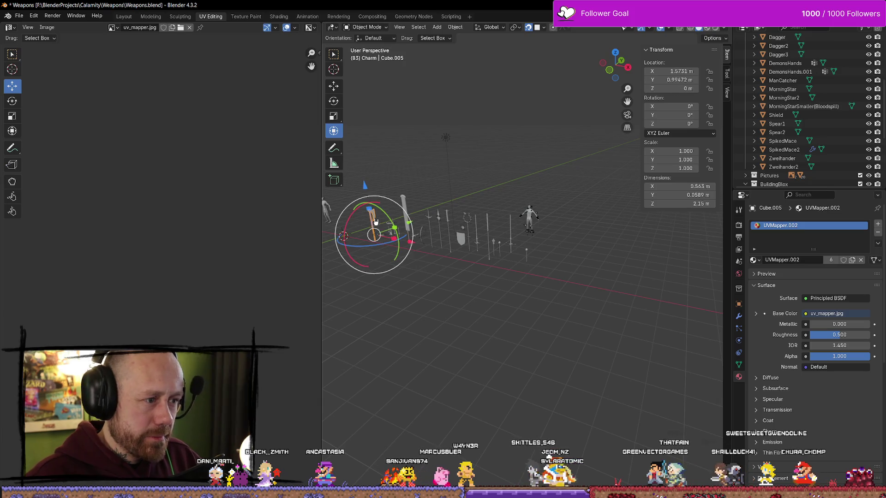
pyautogui.press('KP_Decimal')
pyautogui.scroll(-3, 429, 375)
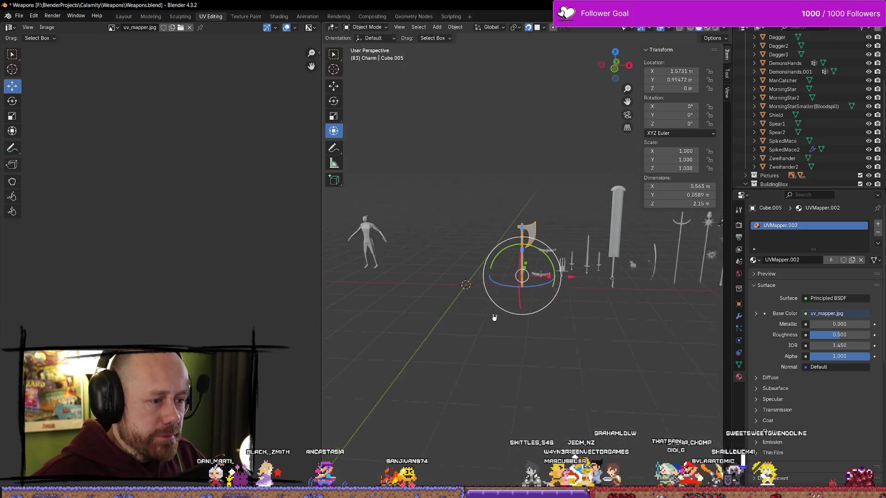
pyautogui.scroll(3, 456, 305)
pyautogui.moveTo(456, 305); pyautogui.dragTo(532, 308)
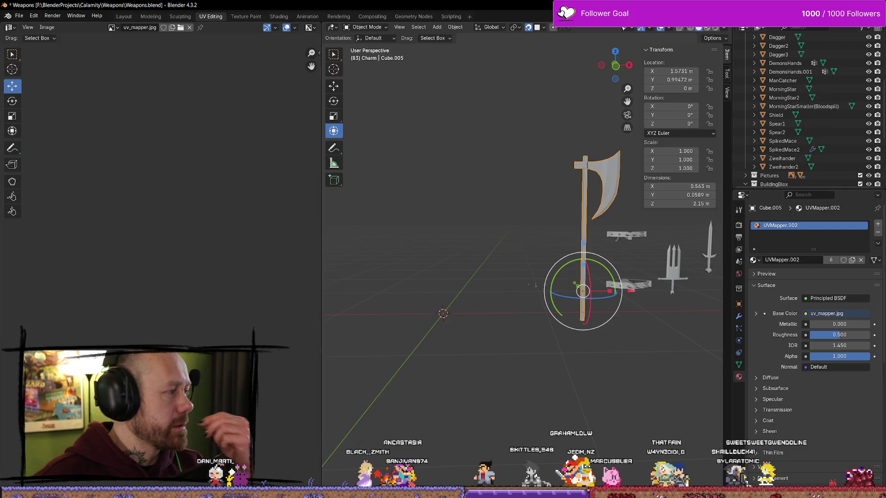
pyautogui.hotkey('alt', 'Tab')
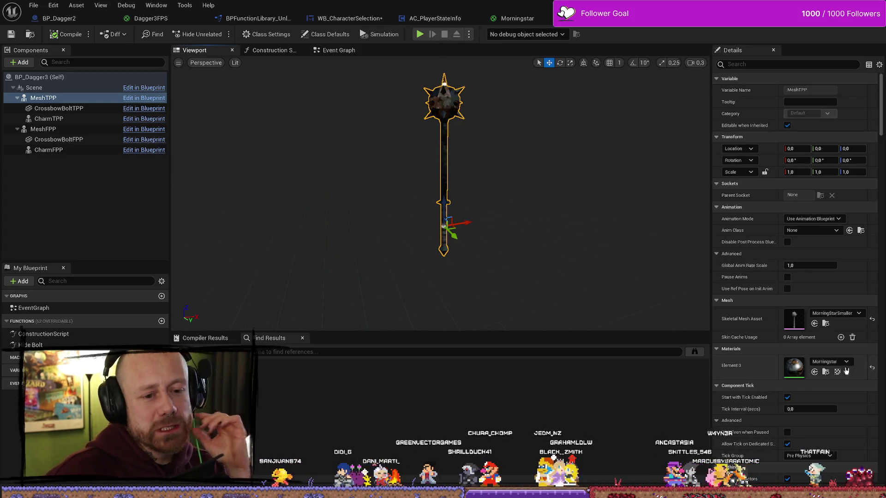
pyautogui.click(825, 371)
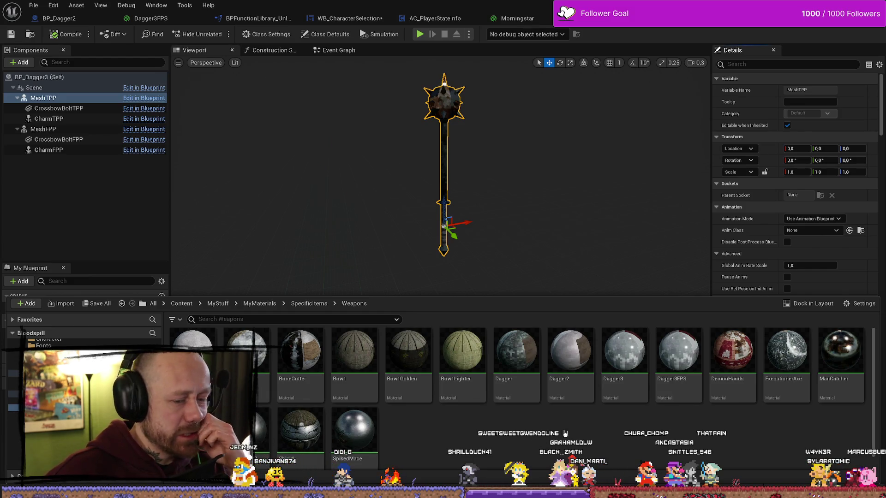
pyautogui.rightClick(249, 429)
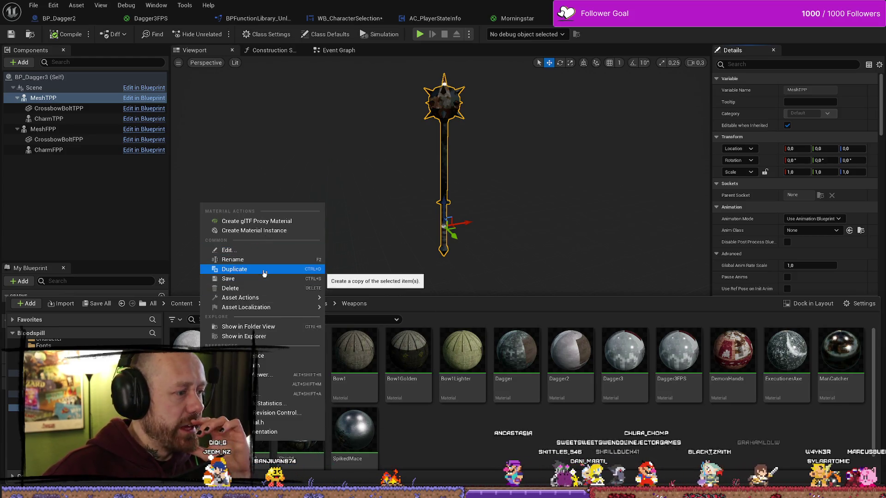
pyautogui.click(456, 166)
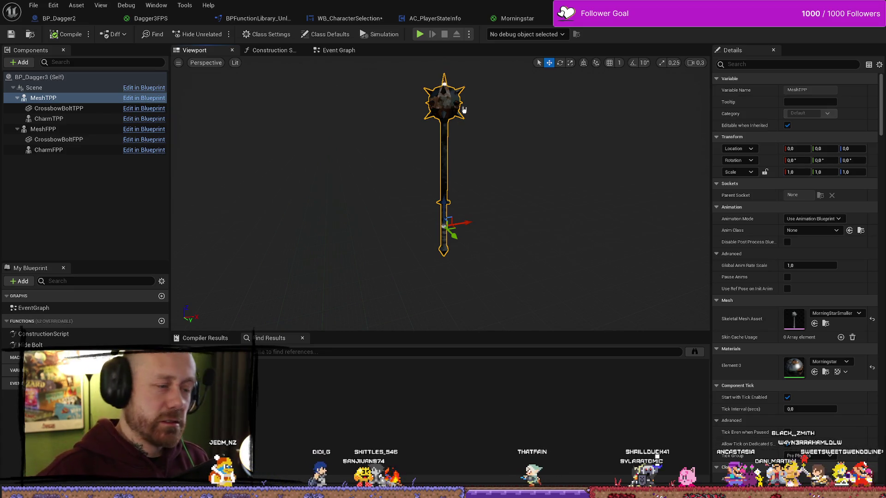
pyautogui.moveTo(416, 124)
pyautogui.mouseDown()
pyautogui.moveTo(415, 74)
pyautogui.moveTo(396, 69)
pyautogui.moveTo(353, 113)
pyautogui.mouseUp()
pyautogui.moveTo(445, 113); pyautogui.dragTo(445, 113)
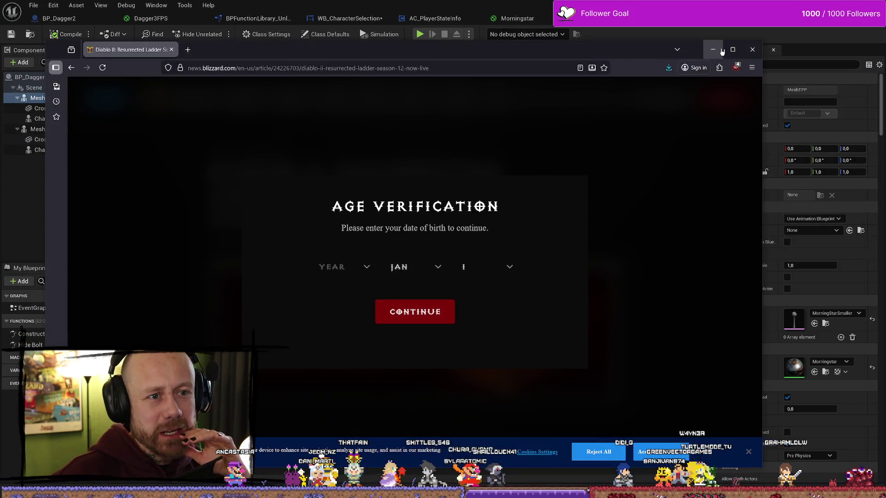
# - Maximize Firefox and pass the age check with birth date 1 JAN and an early birth year
pyautogui.click(712, 49)
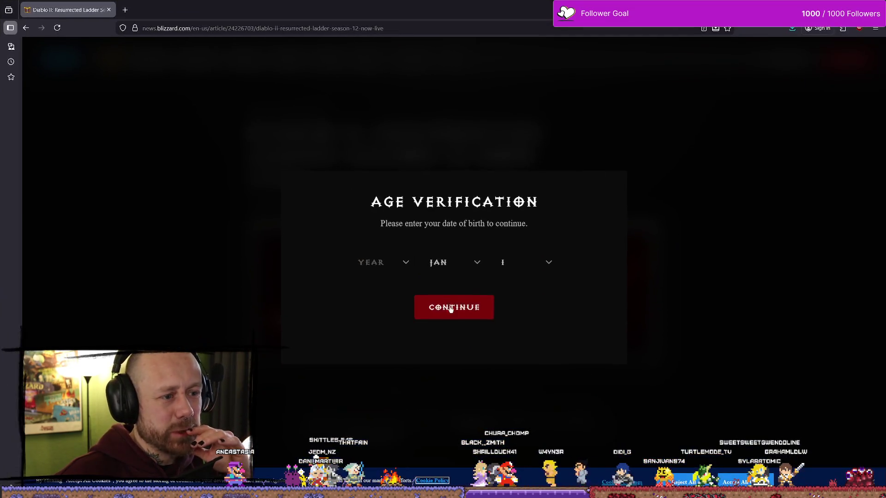
pyautogui.click(550, 261)
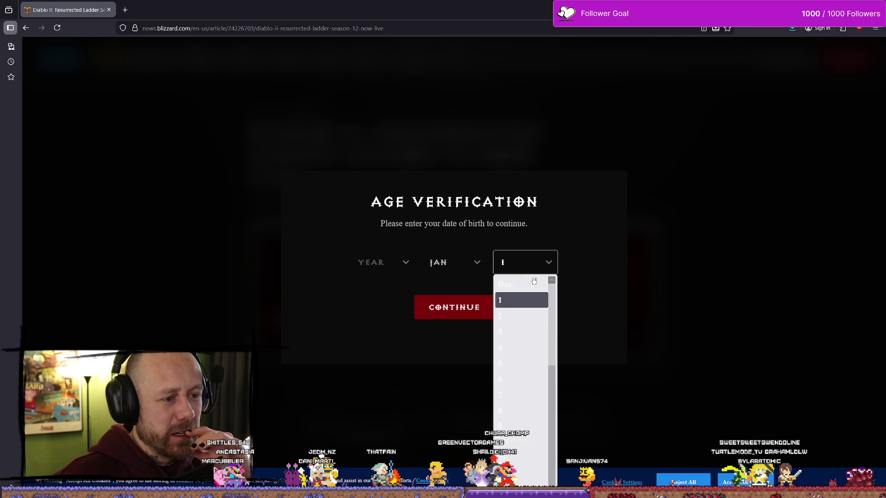
pyautogui.click(512, 299)
pyautogui.click(439, 267)
pyautogui.click(436, 301)
pyautogui.click(386, 265)
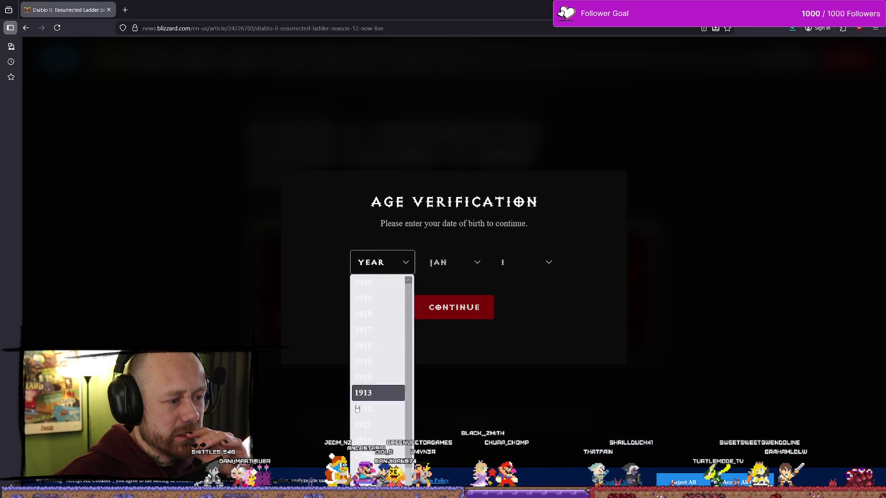
pyautogui.click(363, 390)
pyautogui.click(475, 315)
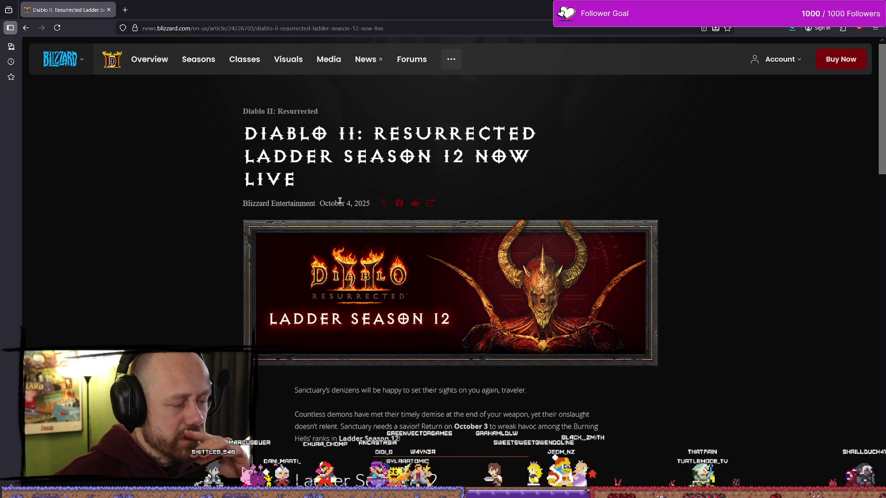
pyautogui.moveTo(263, 134); pyautogui.dragTo(416, 134)
pyautogui.click(228, 173)
pyautogui.scroll(-1, 228, 174)
pyautogui.scroll(1, 409, 155)
pyautogui.scroll(-2, 408, 155)
pyautogui.moveTo(321, 109); pyautogui.dragTo(364, 111)
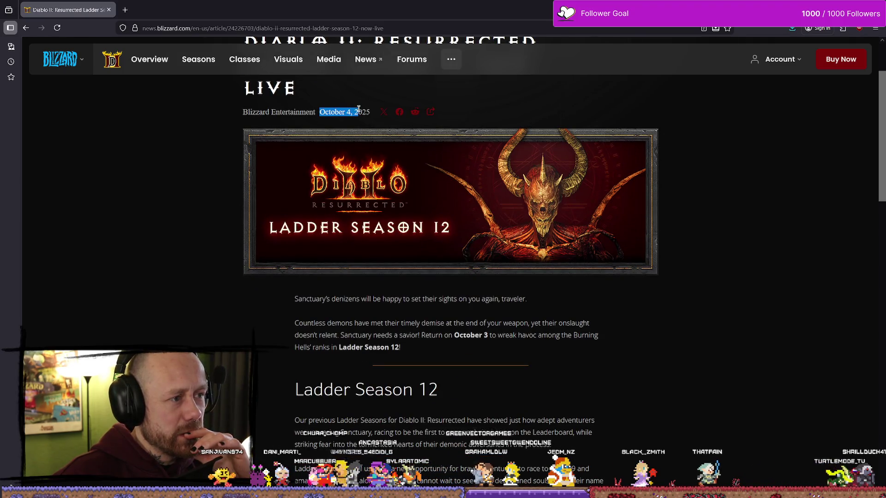
pyautogui.scroll(-5, 527, 191)
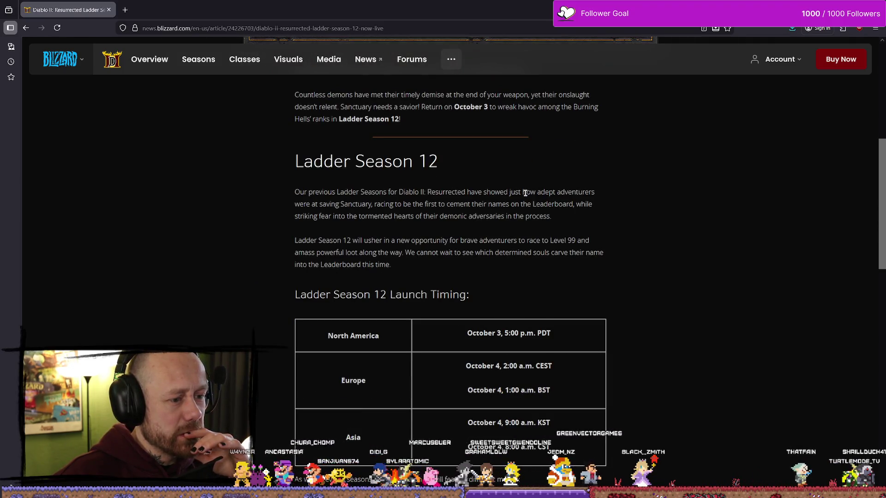
pyautogui.scroll(-1, 524, 192)
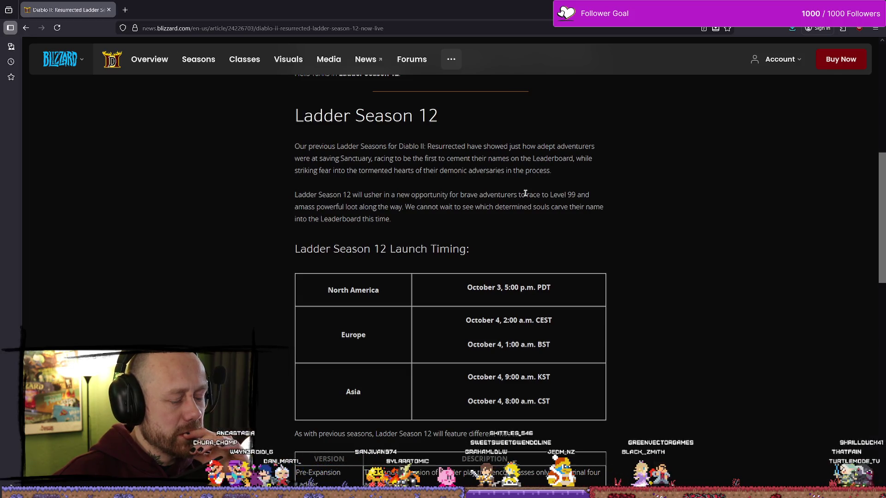
pyautogui.scroll(-10, 600, 191)
pyautogui.scroll(-3, 647, 201)
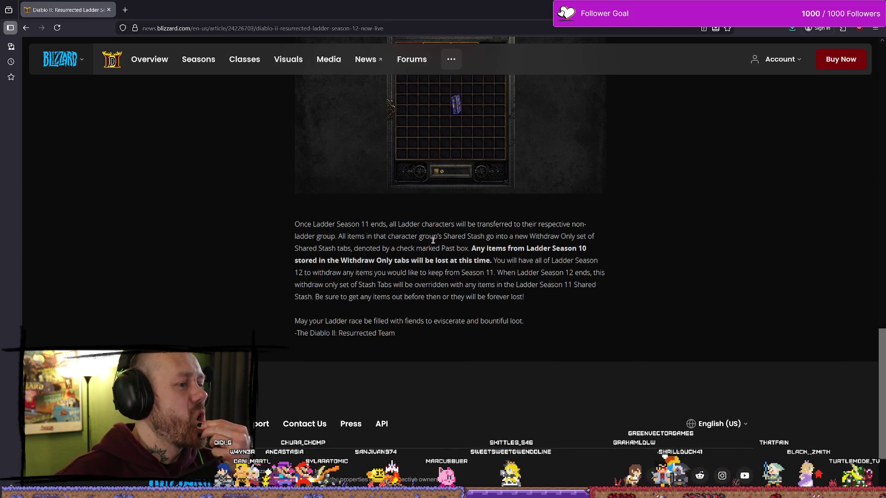
pyautogui.scroll(5, 600, 249)
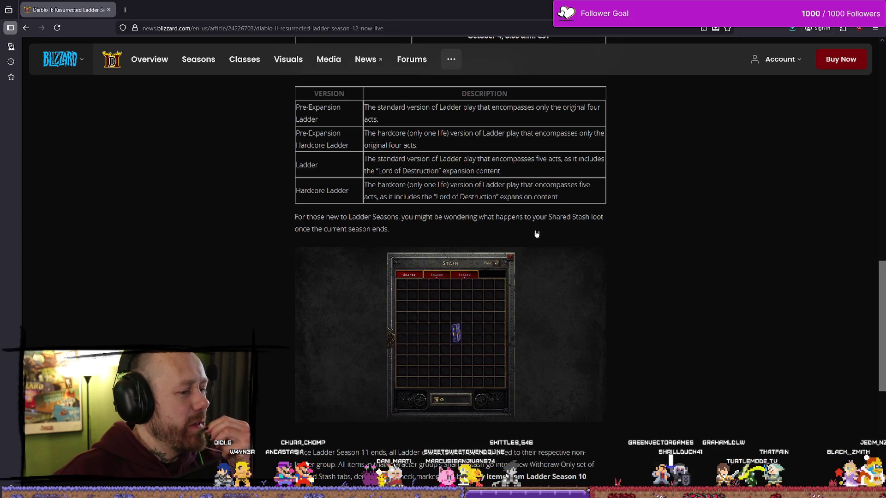
pyautogui.scroll(3, 661, 243)
pyautogui.scroll(14, 661, 243)
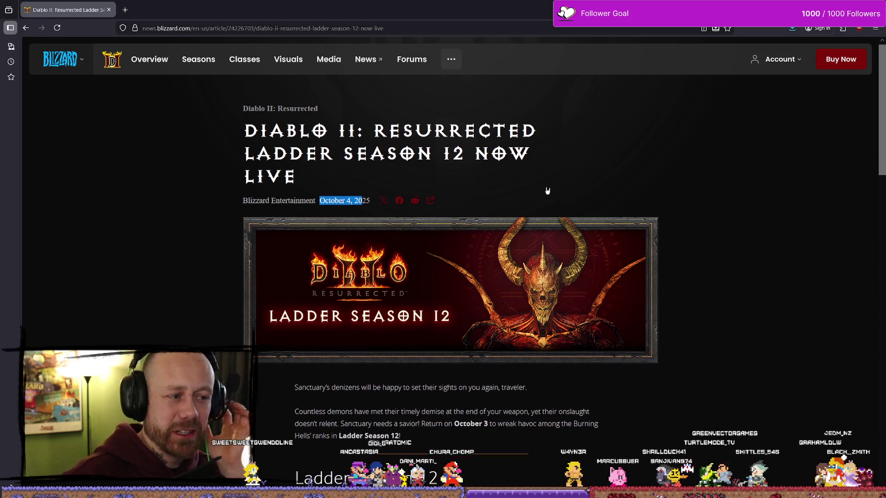
pyautogui.scroll(-8, 544, 190)
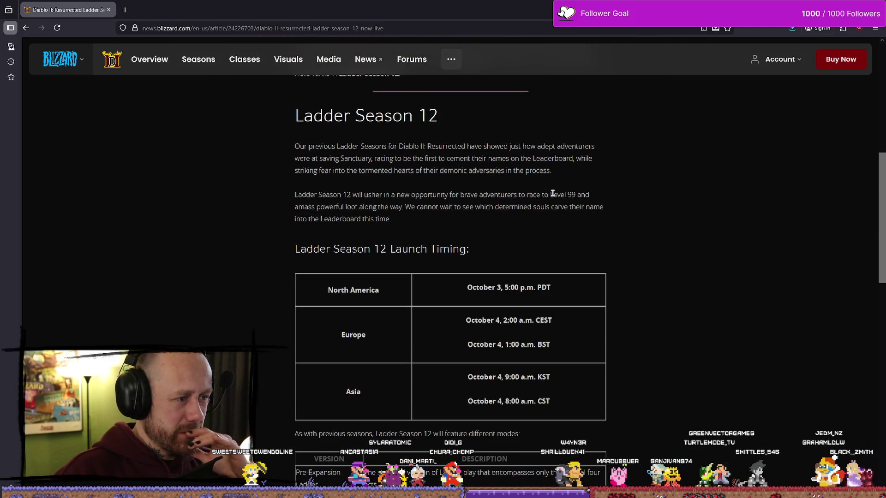
pyautogui.scroll(-3, 560, 191)
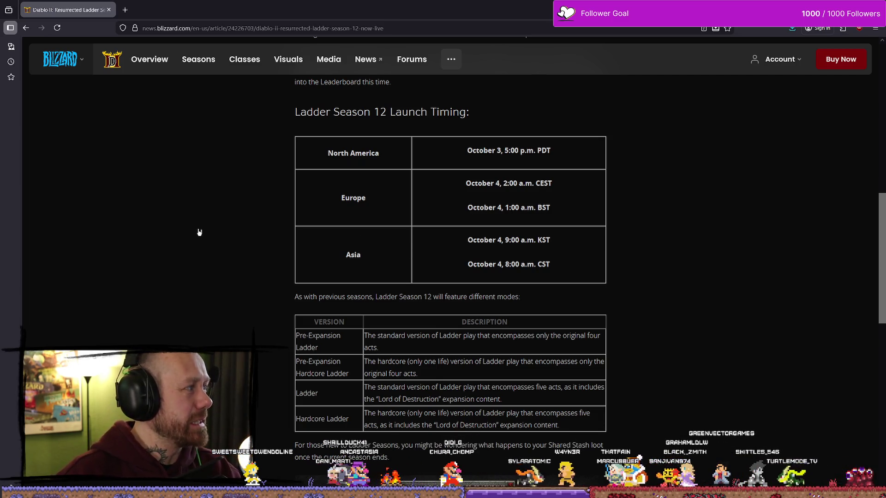
pyautogui.scroll(-7, 338, 220)
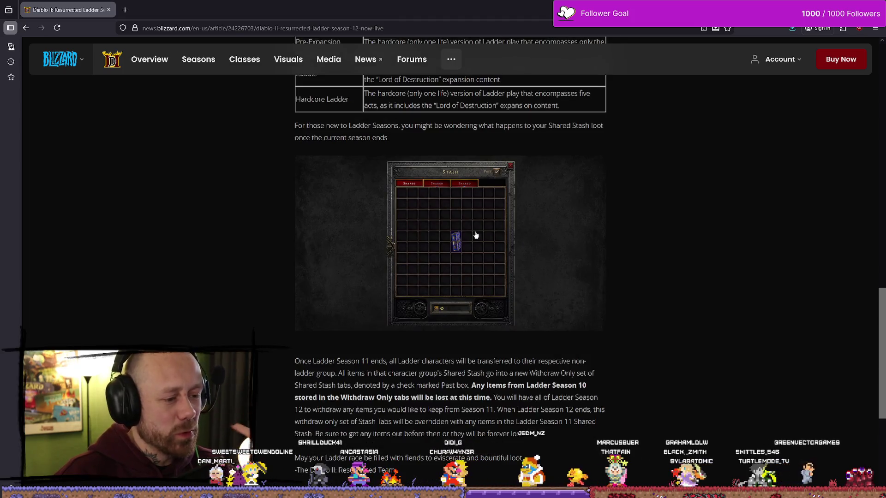
pyautogui.scroll(-3, 471, 237)
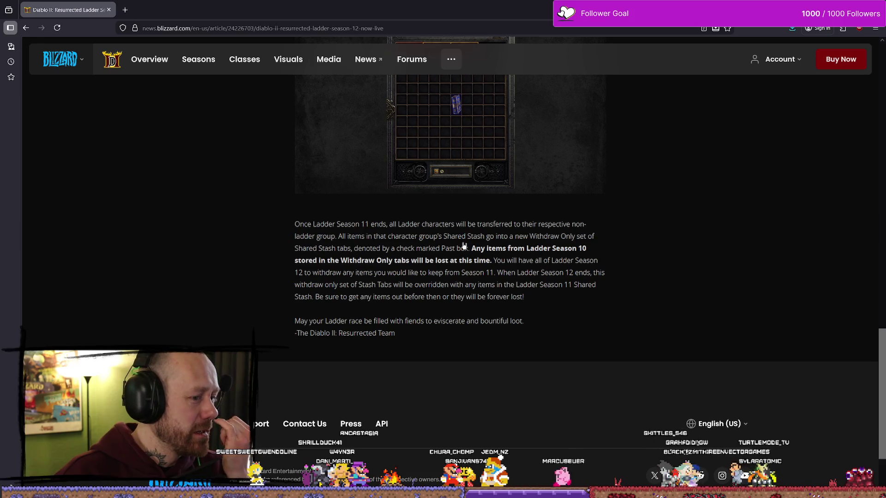
pyautogui.moveTo(503, 261); pyautogui.dragTo(461, 138)
pyautogui.click(505, 270)
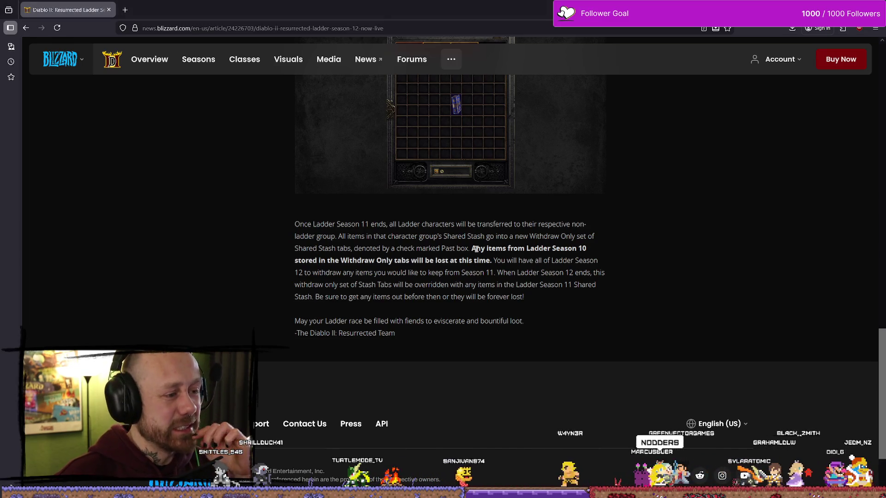
pyautogui.click(557, 247)
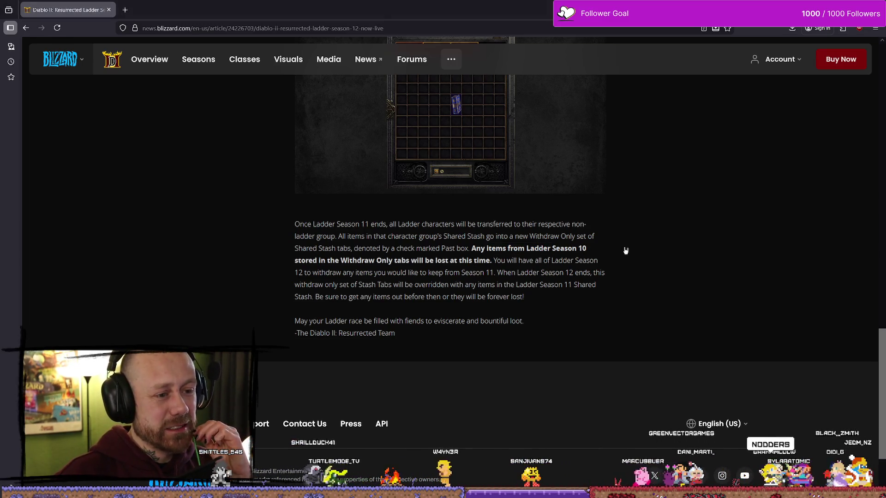
pyautogui.scroll(-2, 615, 252)
pyautogui.scroll(20, 388, 262)
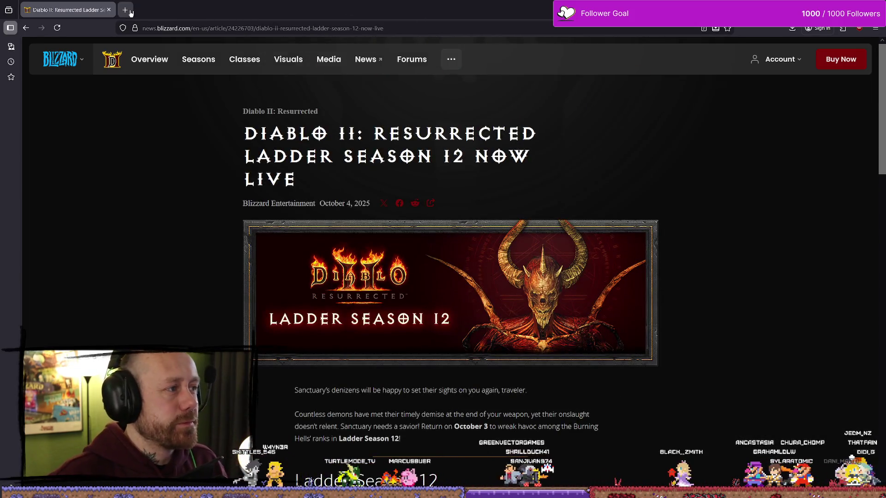
# - In a new tab, search DuckDuckGo for 'diablo 2 resurrected new ladder'
pyautogui.hotkey('ctrl', 't')
pyautogui.write('diablo 2 resszu')
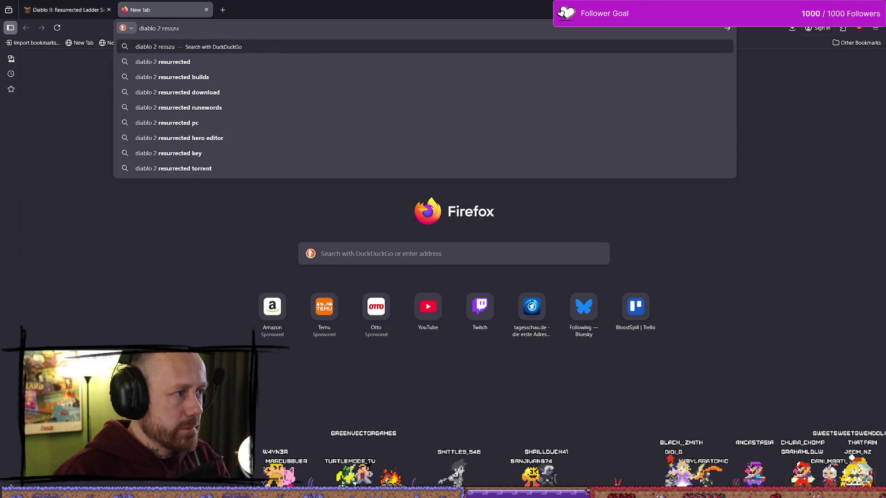
pyautogui.press('Down')
pyautogui.press('BackSpace')
pyautogui.press('BackSpace')
pyautogui.press('BackSpace')
pyautogui.write('new le')
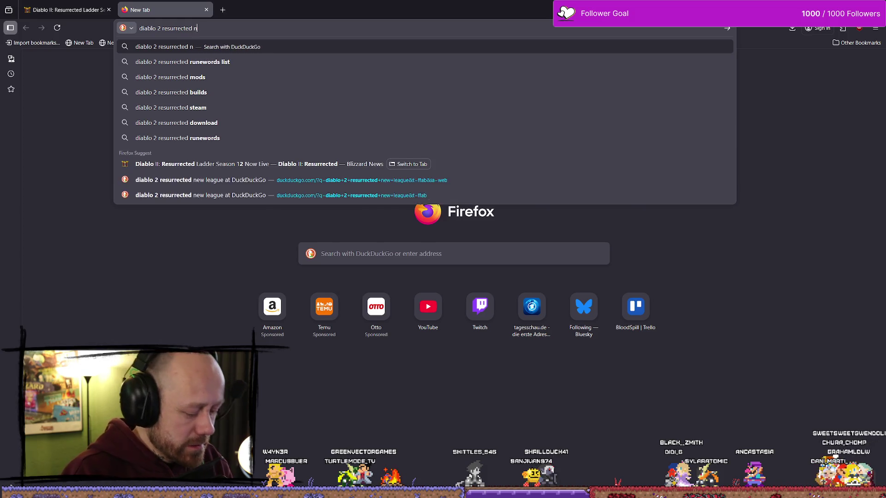
pyautogui.press('Down')
pyautogui.press('Return')
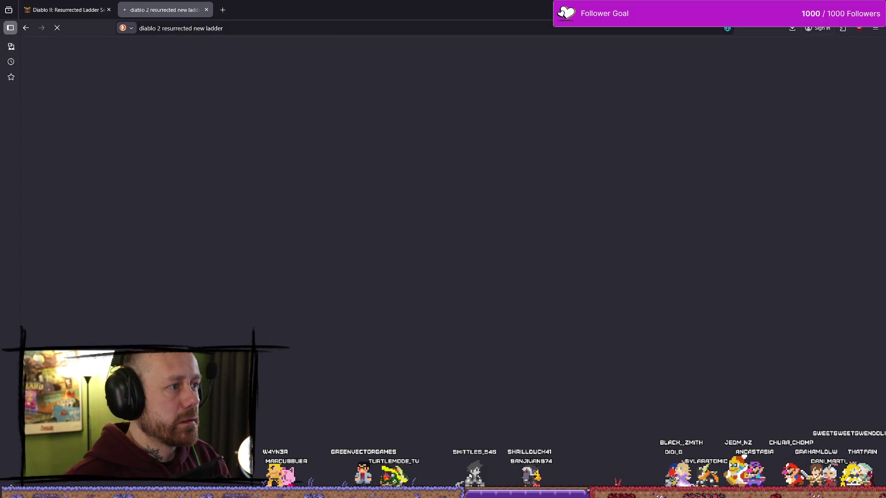
# - Open the 'Ladder Reset Announcement Pushed to Next Week' forum thread from the results
pyautogui.click(220, 51)
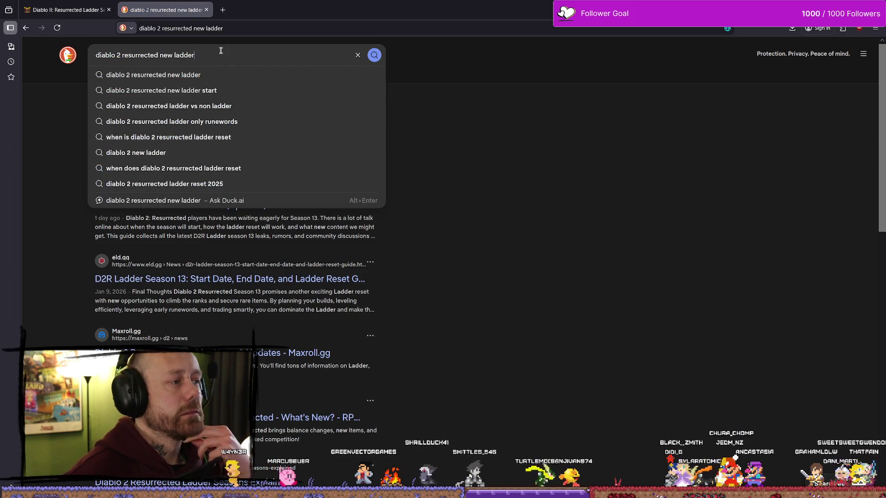
pyautogui.click(580, 143)
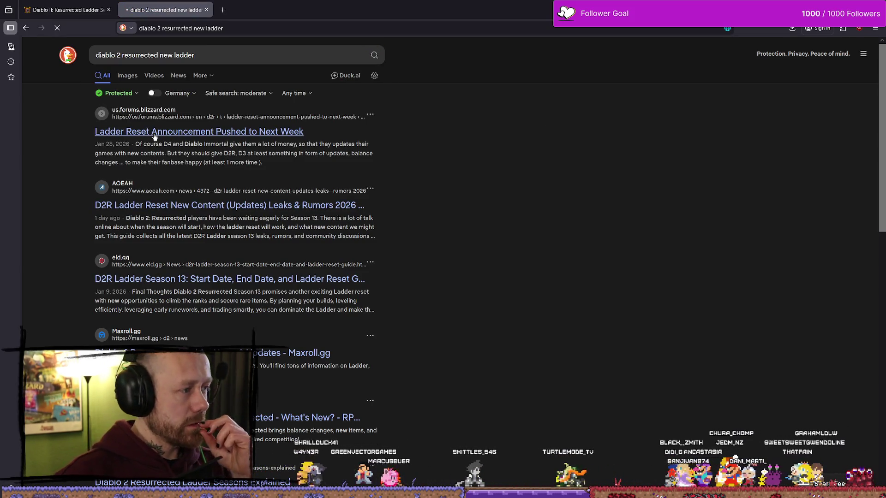
pyautogui.click(276, 132)
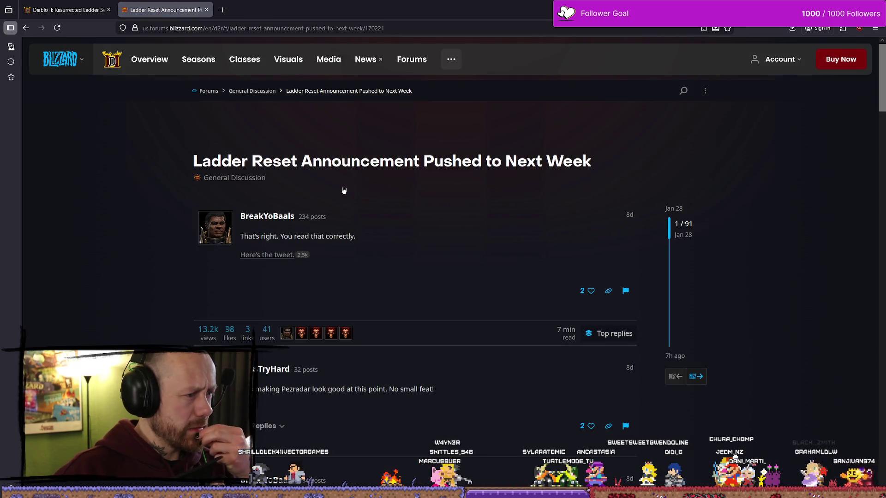
pyautogui.click(373, 237)
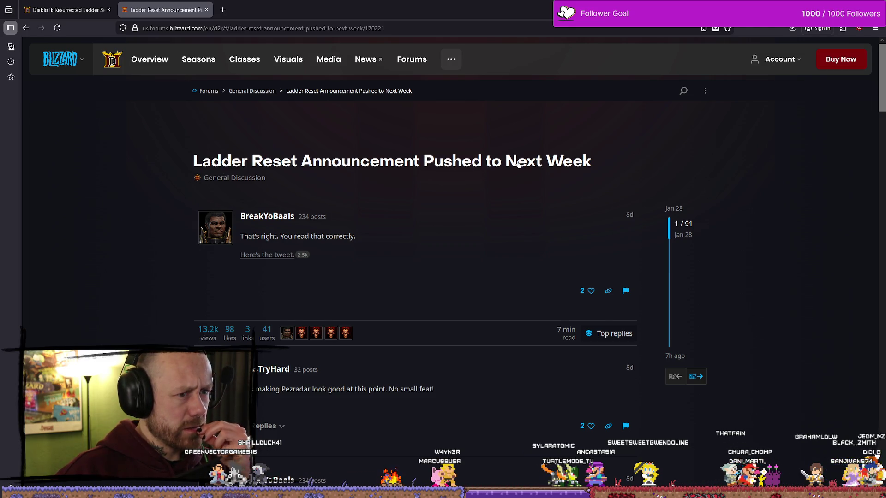
pyautogui.scroll(-1, 518, 164)
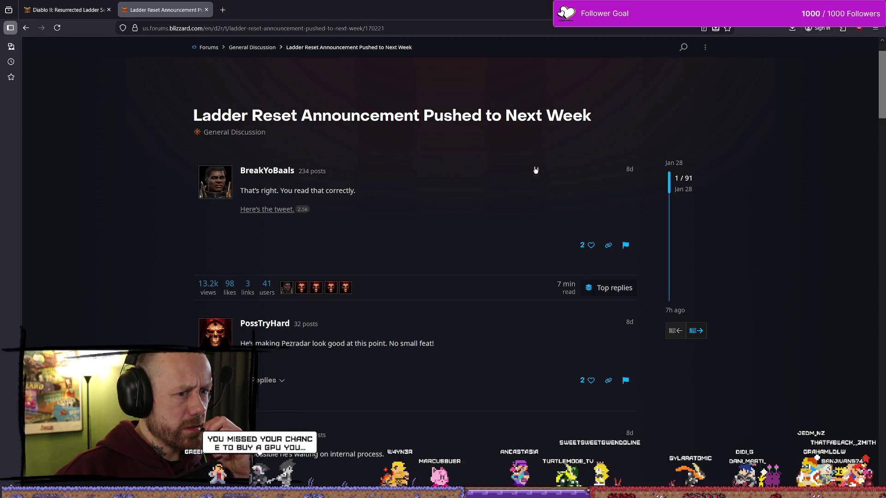
pyautogui.moveTo(620, 171); pyautogui.dragTo(635, 171)
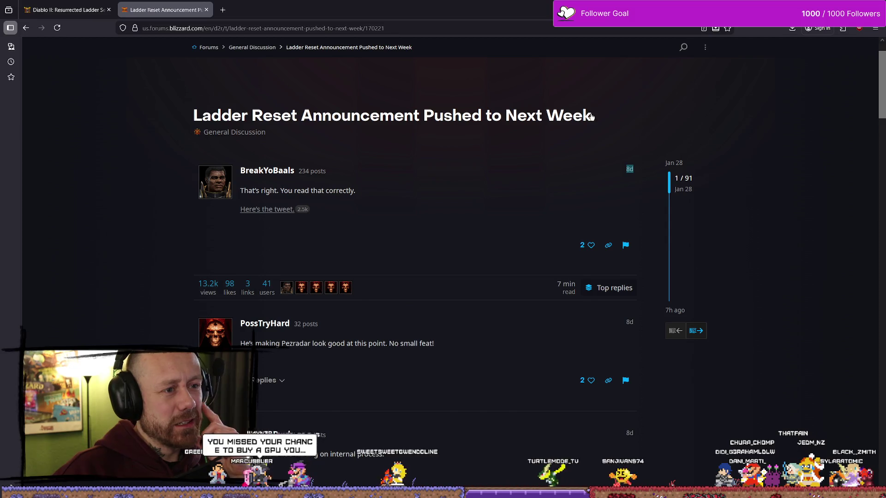
pyautogui.scroll(-1, 527, 159)
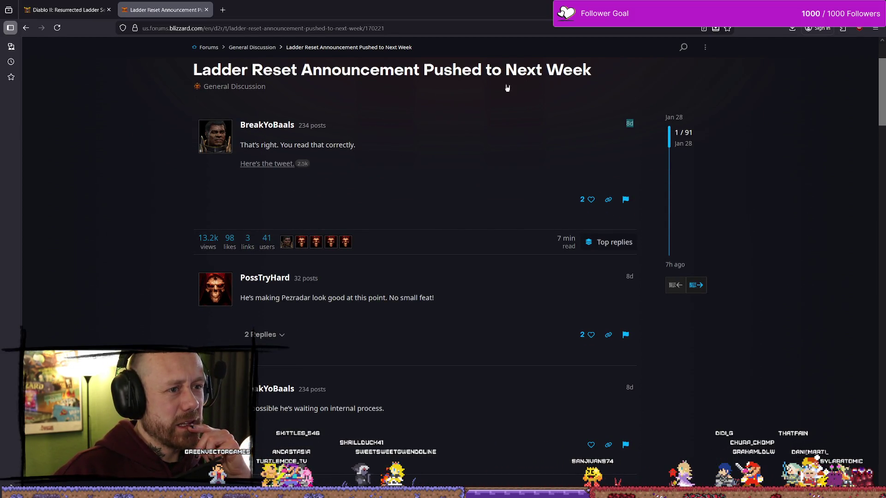
pyautogui.scroll(-3, 376, 188)
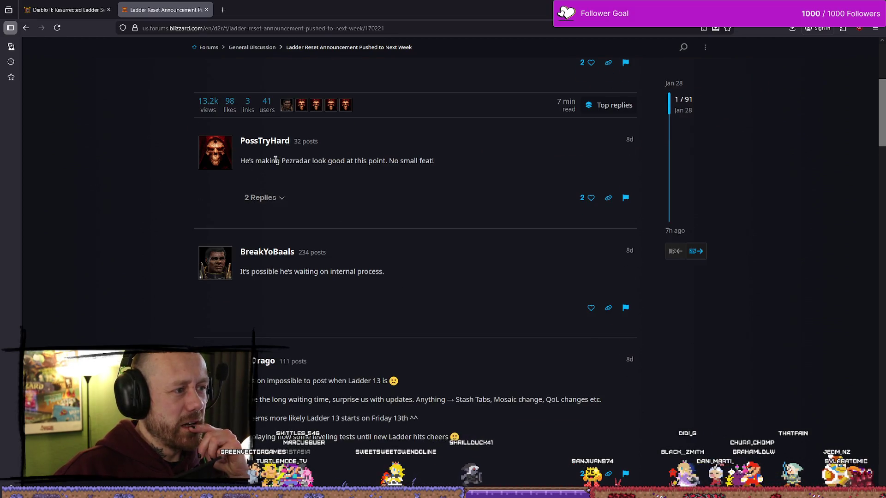
pyautogui.moveTo(311, 160); pyautogui.dragTo(400, 161)
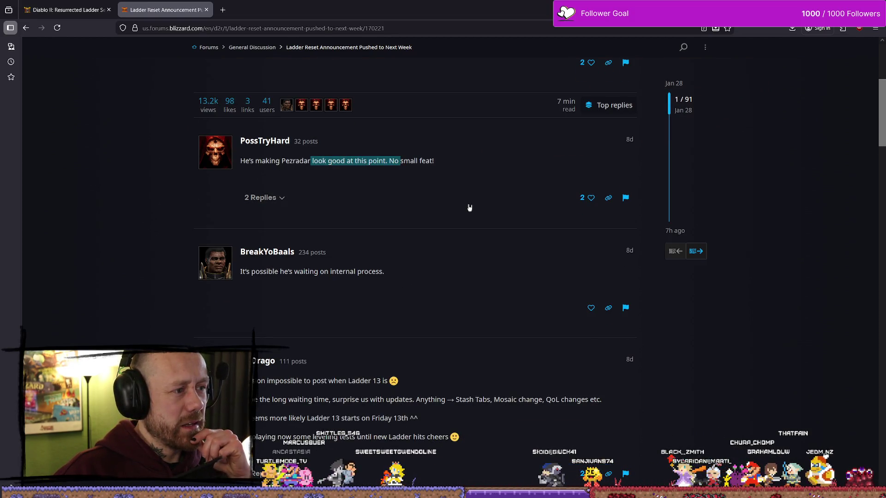
pyautogui.click(429, 167)
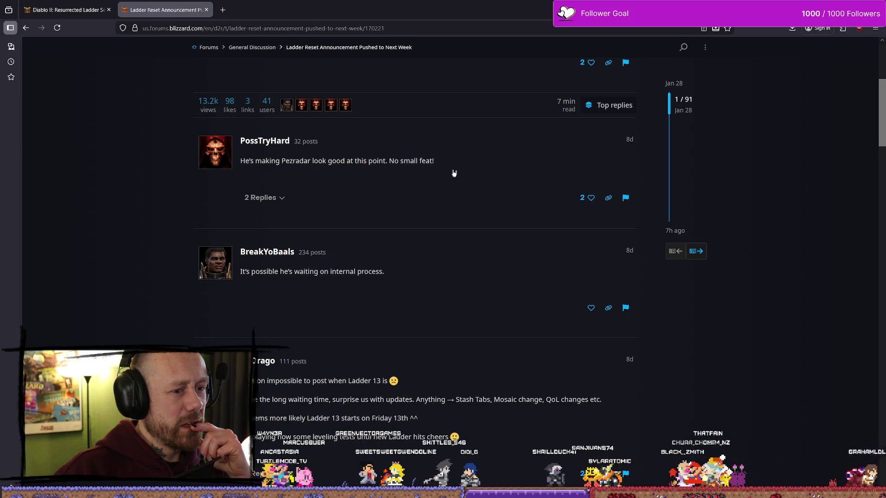
pyautogui.scroll(-5, 480, 161)
pyautogui.scroll(15, 507, 151)
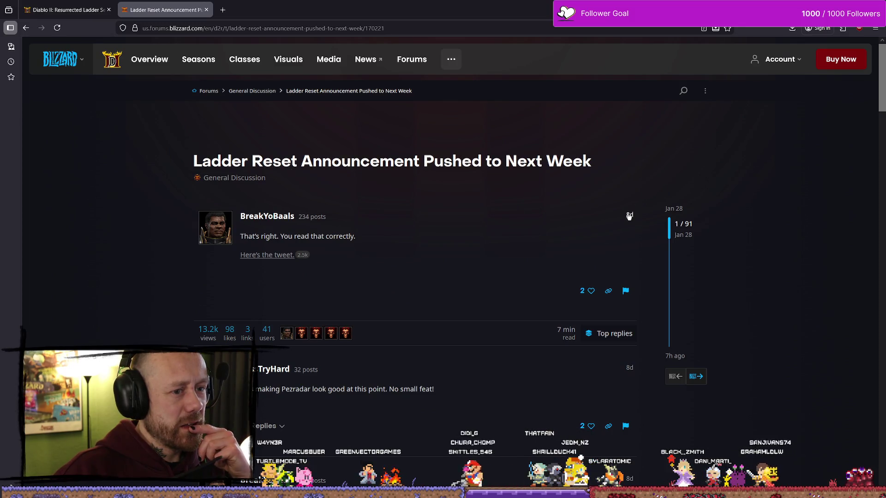
pyautogui.click(628, 215)
pyautogui.click(613, 216)
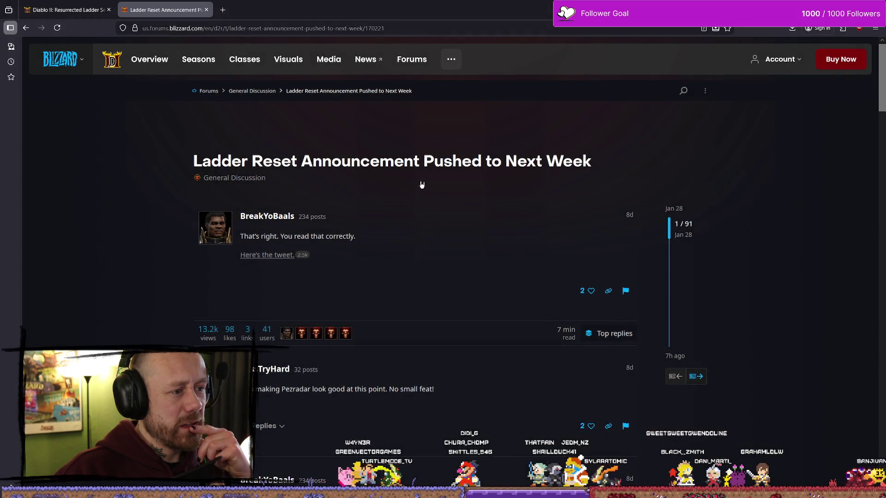
# - Open the Seasons page, scroll down to Game Features and Classes, then open a blank tab
pyautogui.click(189, 63)
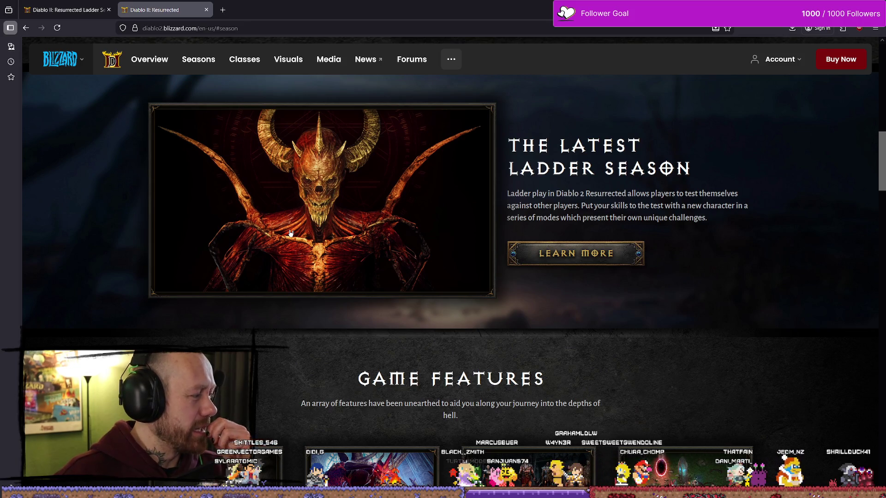
pyautogui.scroll(-5, 543, 318)
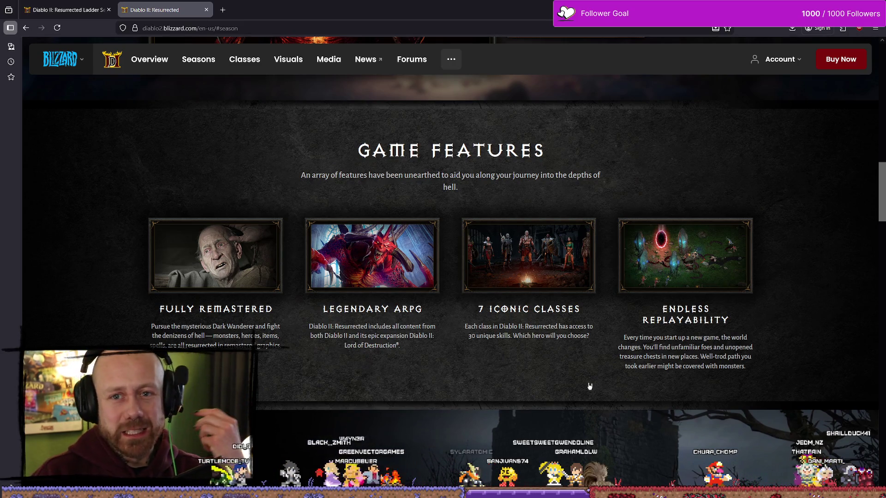
pyautogui.scroll(-5, 595, 359)
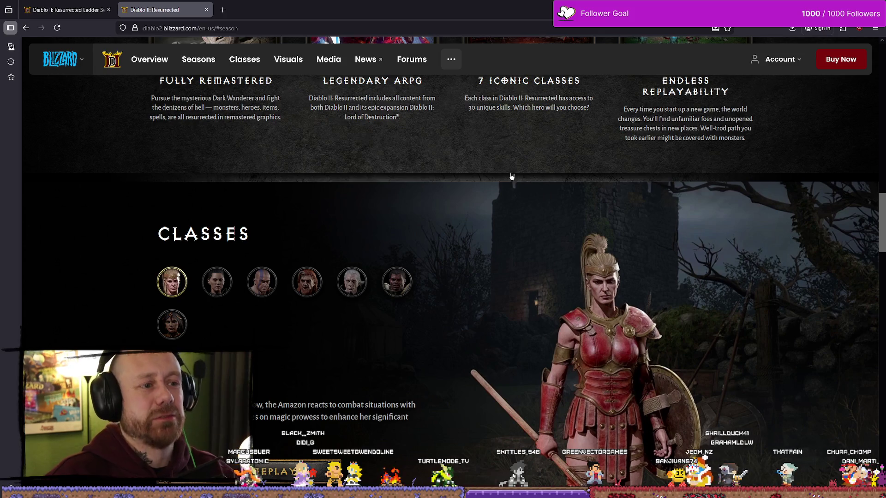
pyautogui.click(229, 14)
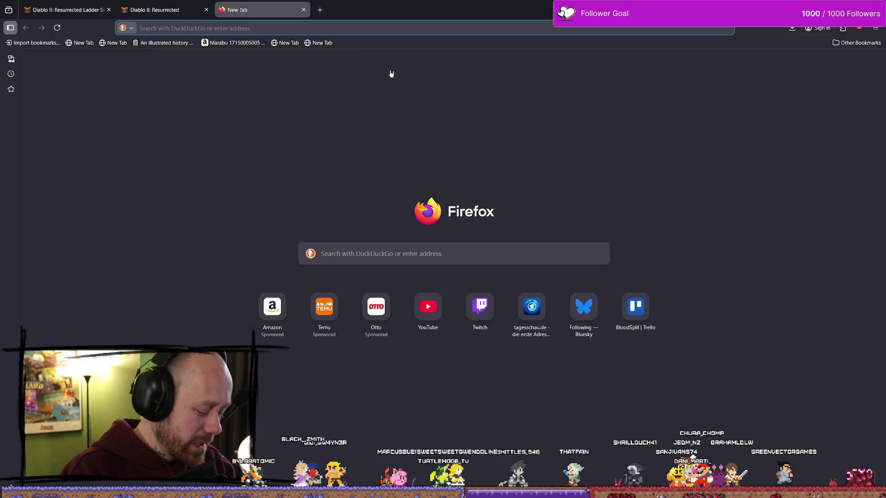
# - Open idealo's AMD Radeon RX 9070 XT price listing and select the card's name
pyautogui.write('amd.com/')
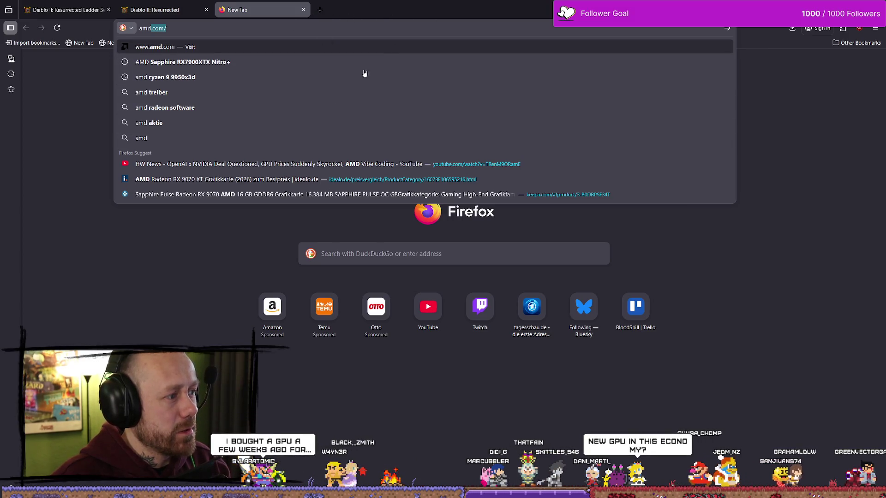
pyautogui.click(249, 180)
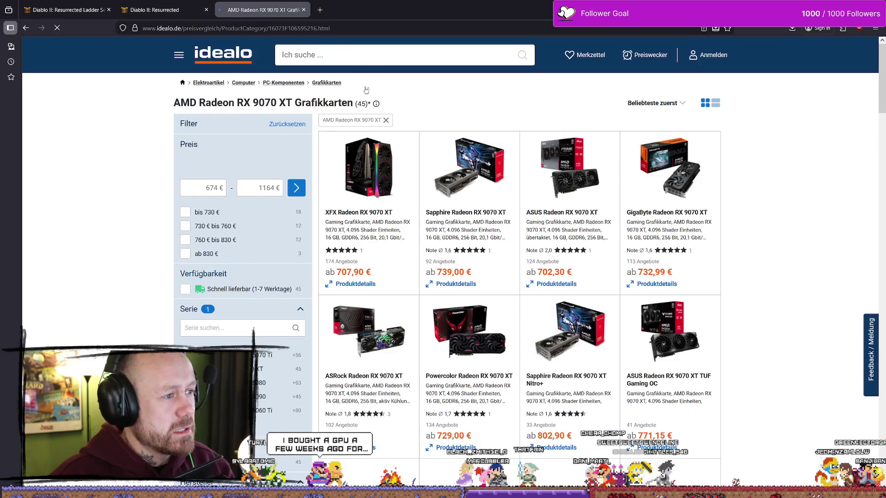
pyautogui.moveTo(293, 105); pyautogui.dragTo(256, 106)
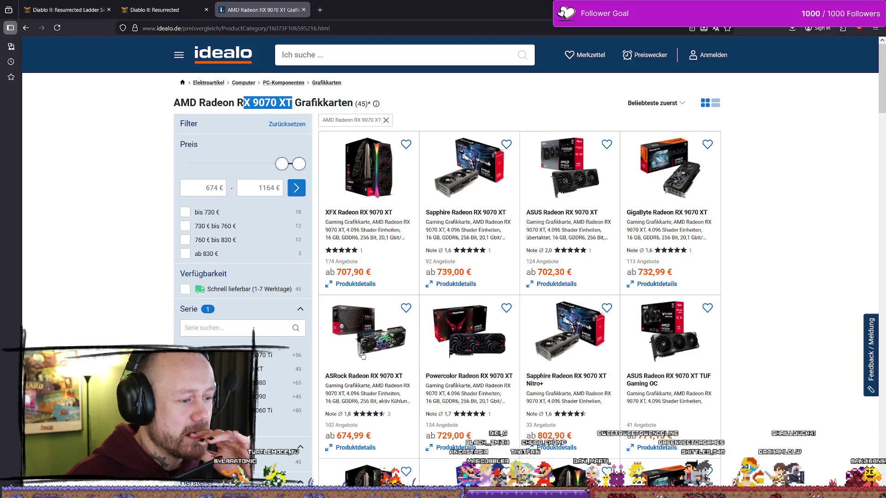
pyautogui.scroll(-2, 371, 287)
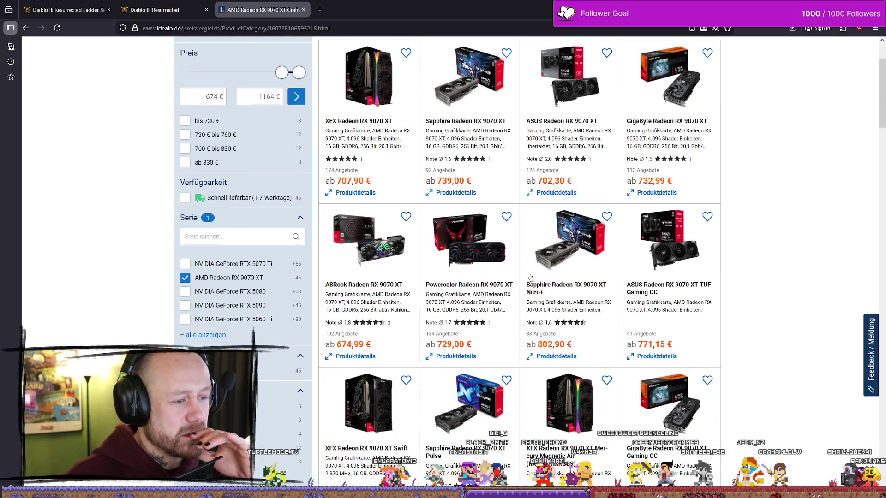
pyautogui.scroll(2, 328, 108)
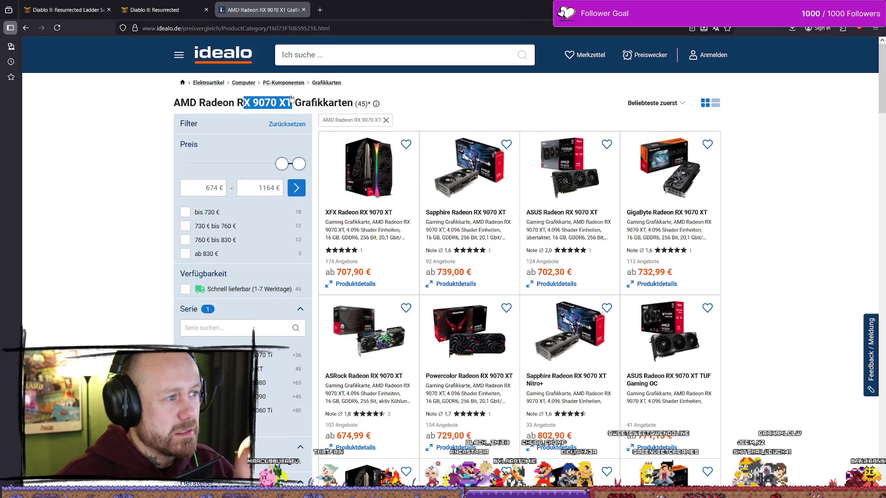
pyautogui.moveTo(233, 100); pyautogui.dragTo(175, 99)
pyautogui.hotkey('ctrl', 'c')
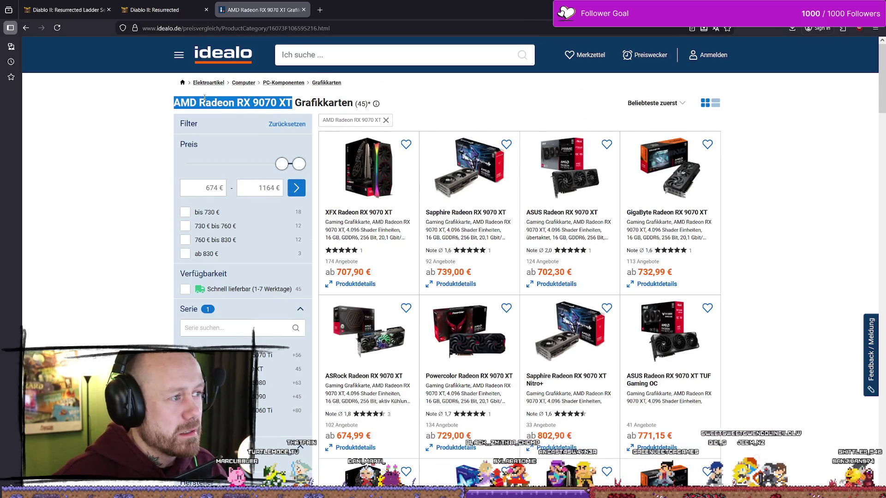
# - Search the web for AMD Radeon RX 9070 XT in a new tab, then open another tab
pyautogui.click(320, 10)
pyautogui.hotkey('ctrl', 'v')
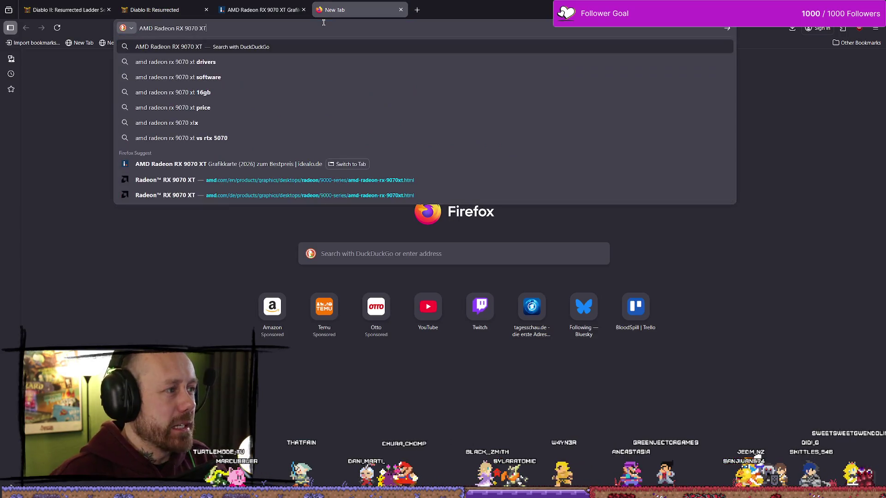
pyautogui.press('Return')
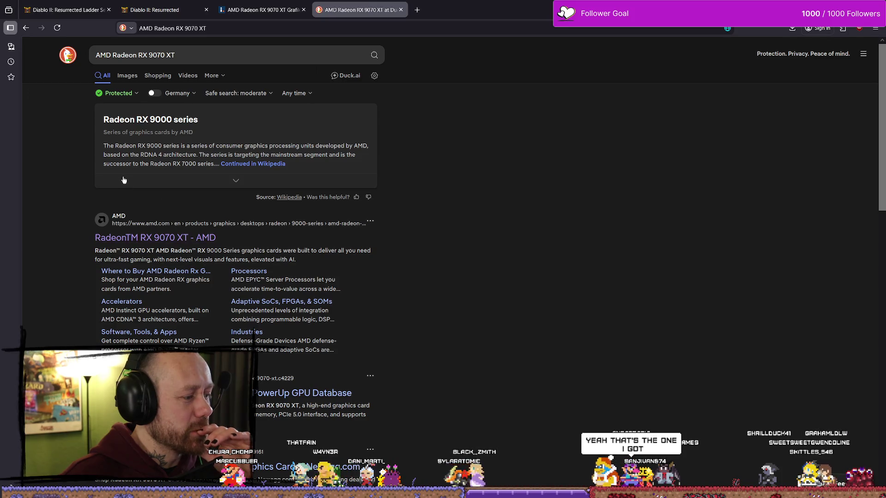
pyautogui.click(417, 6)
# - Load the amazon.de homepage, then switch back to the Unreal Engine BP_Dagger3 blueprint
pyautogui.write('ana+')
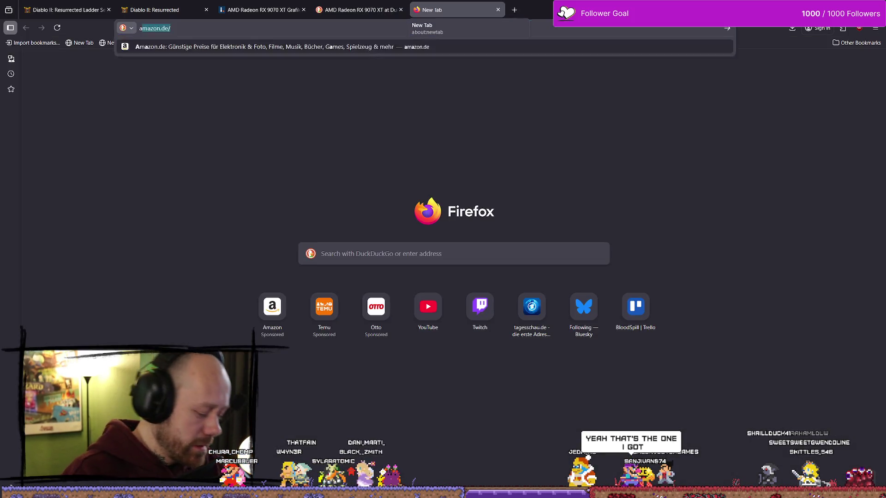
pyautogui.press('Return')
pyautogui.hotkey('ctrl', 'l')
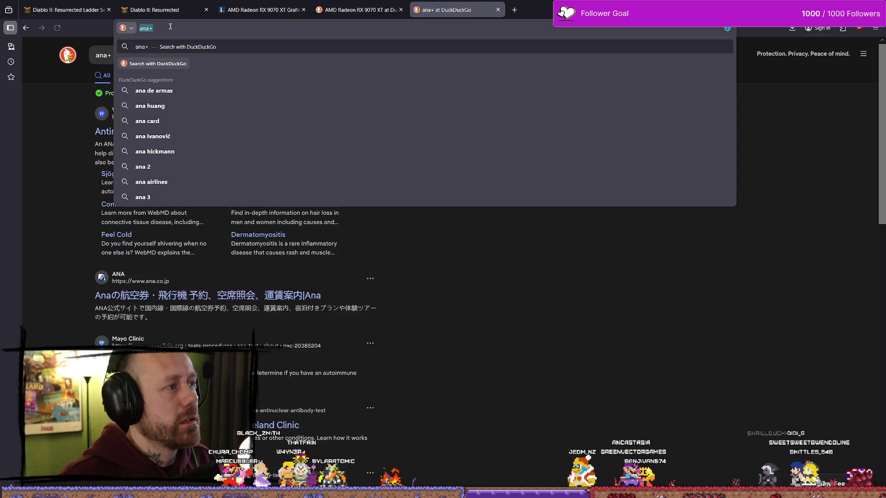
pyautogui.write('amazon.de')
pyautogui.press('Return')
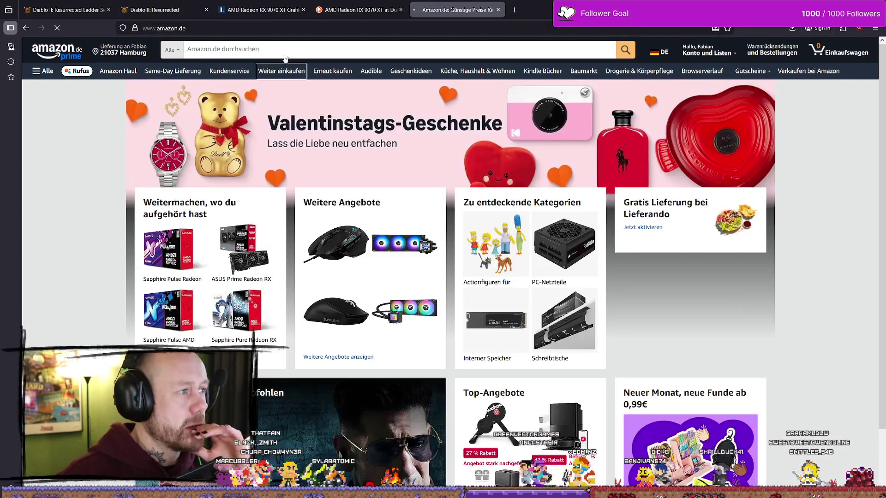
pyautogui.hotkey('alt', 'Tab')
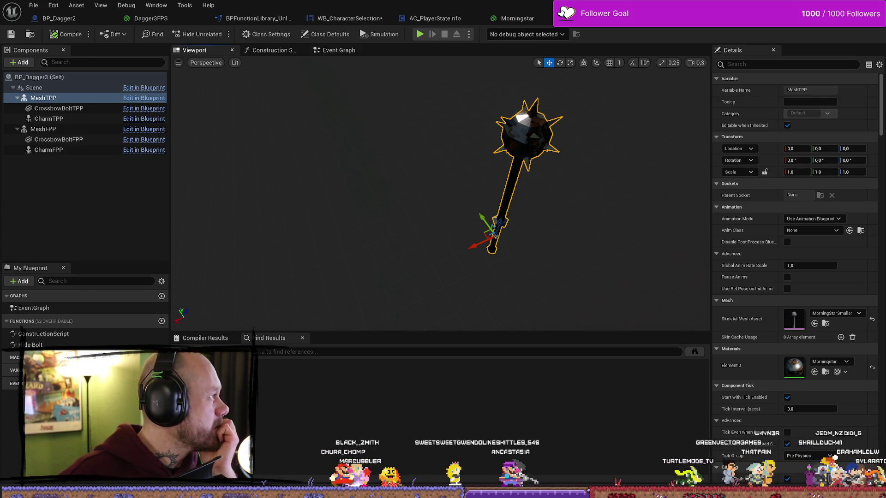
# - Move Firefox over the editor and open the Diablo II Latest Ladder Season details page
pyautogui.moveTo(885, 32)
pyautogui.mouseDown()
pyautogui.moveTo(469, 36)
pyautogui.moveTo(337, 47)
pyautogui.mouseUp()
pyautogui.scroll(10, 429, 143)
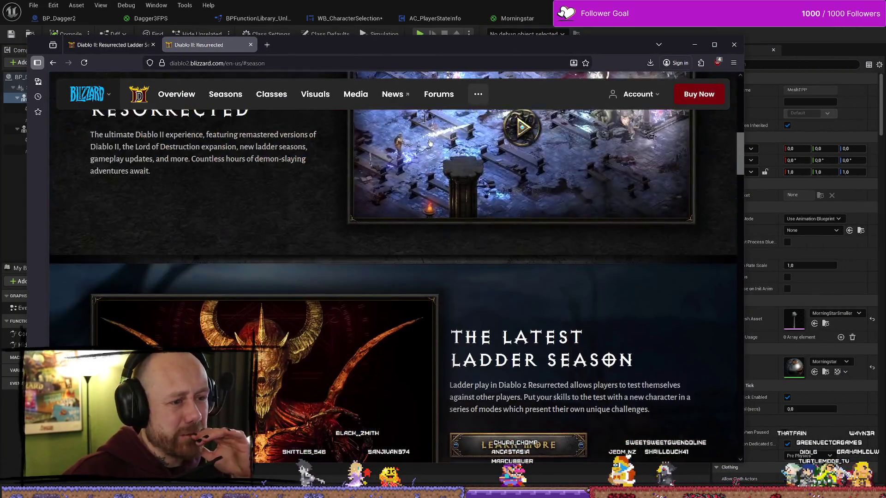
pyautogui.scroll(10, 429, 143)
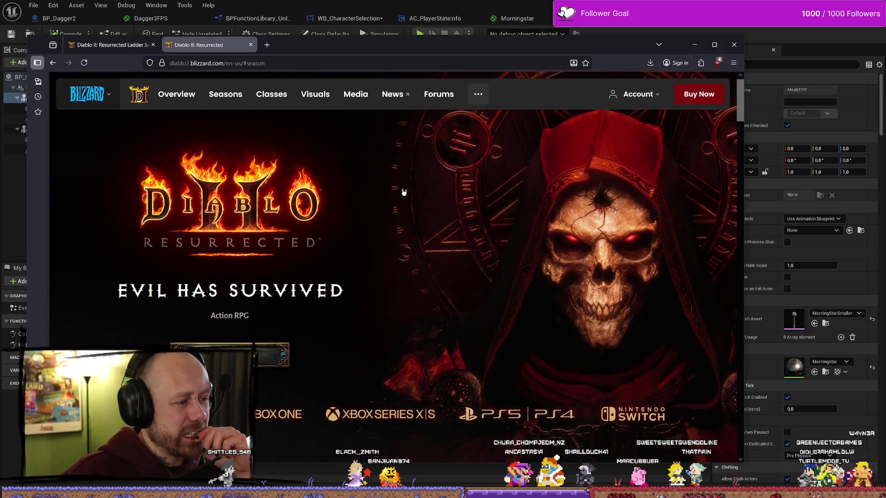
pyautogui.scroll(-2, 351, 175)
pyautogui.scroll(2, 261, 136)
pyautogui.click(231, 100)
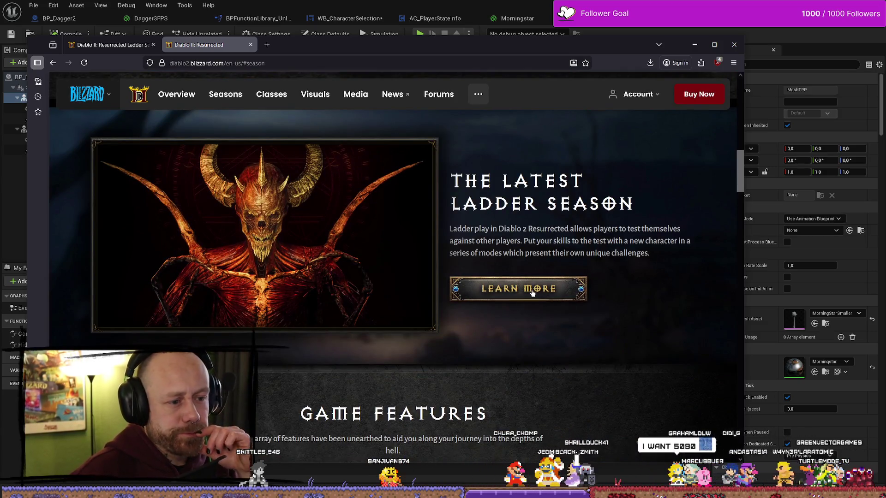
pyautogui.click(544, 288)
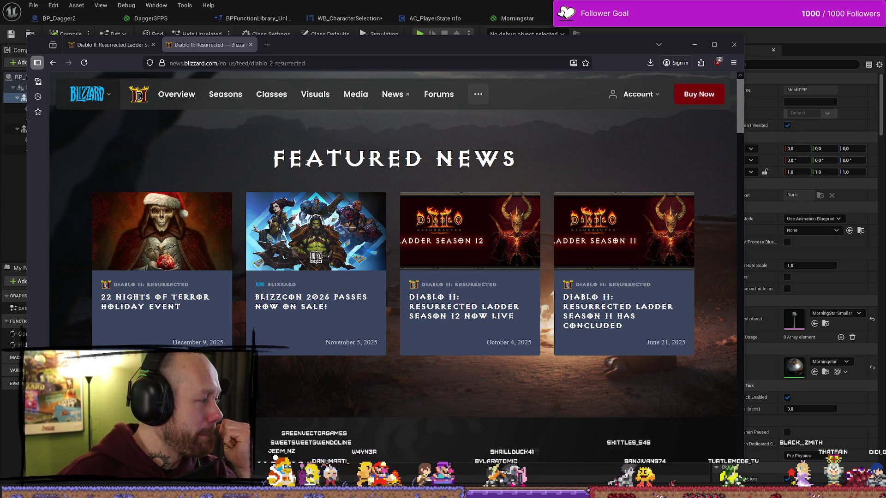
pyautogui.click(269, 46)
pyautogui.write('5090 thatfa29Notamused')
pyautogui.press('Return')
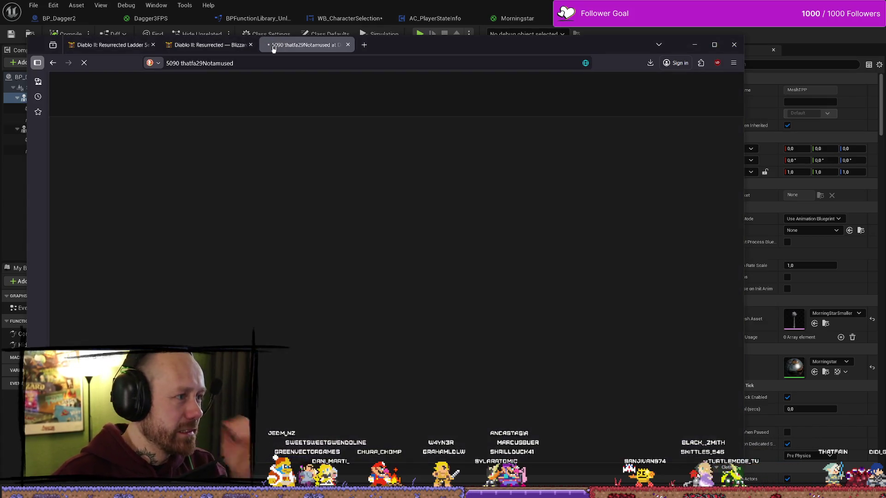
pyautogui.click(198, 62)
pyautogui.write('5090')
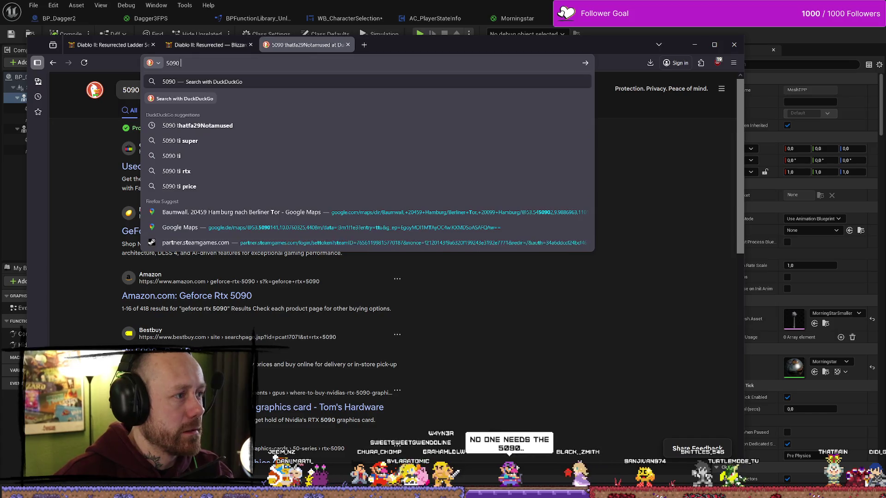
pyautogui.press('Return')
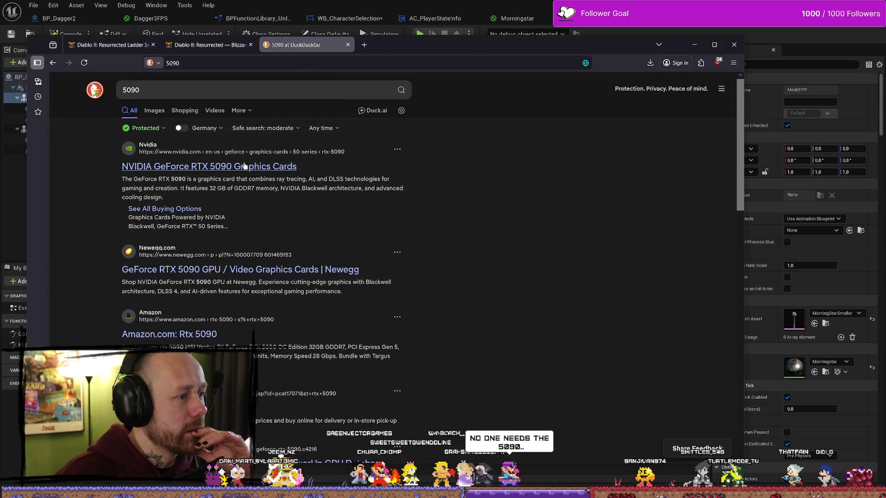
pyautogui.click(183, 110)
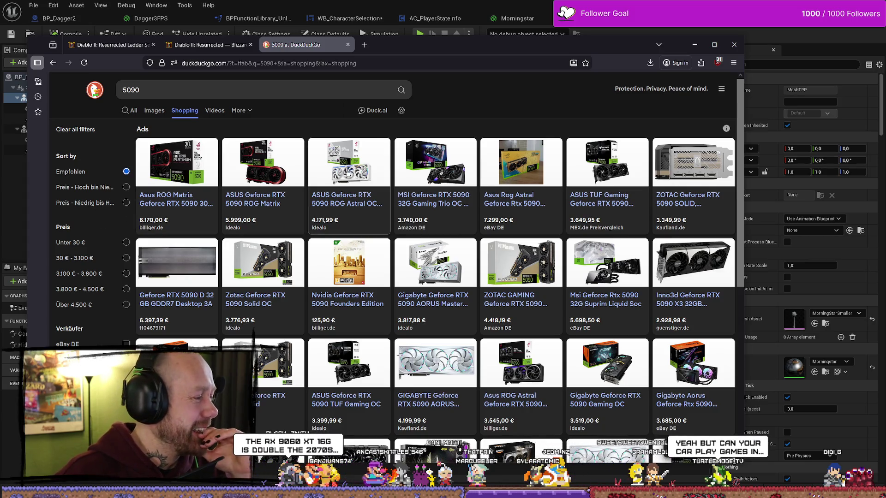
pyautogui.click(347, 45)
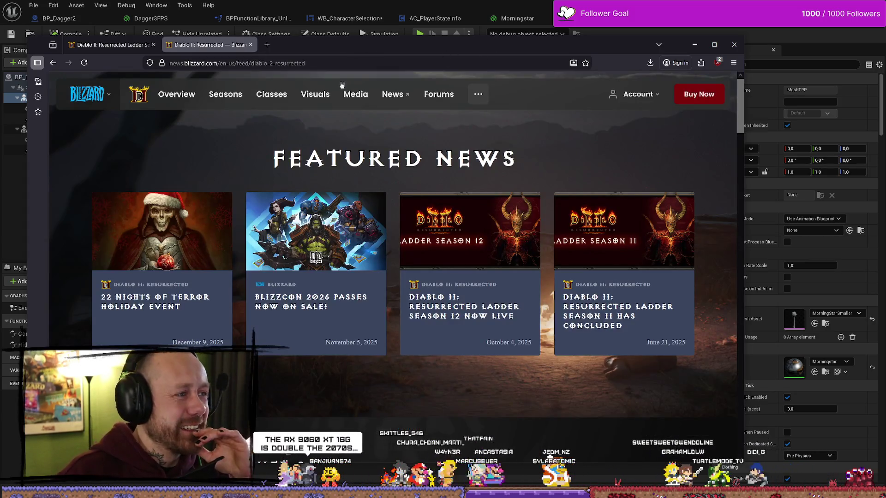
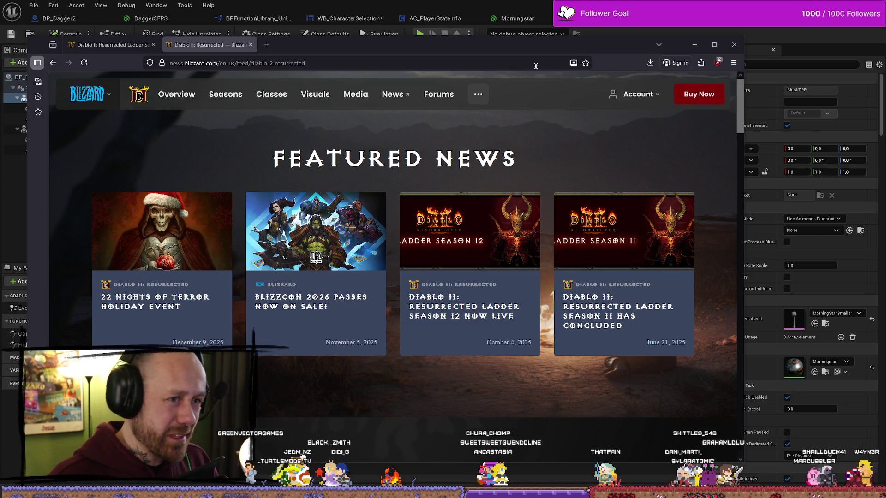
# - In a new tab, search DuckDuckGo for 'rx 9060 xt vs rtx 2070 super'
pyautogui.hotkey('ctrl', 't')
pyautogui.write('rx 9060 xt')
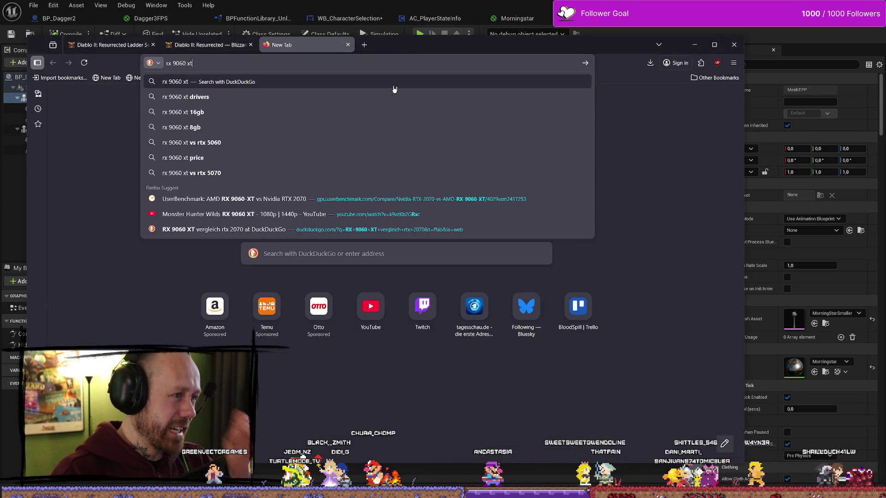
pyautogui.write(' vs')
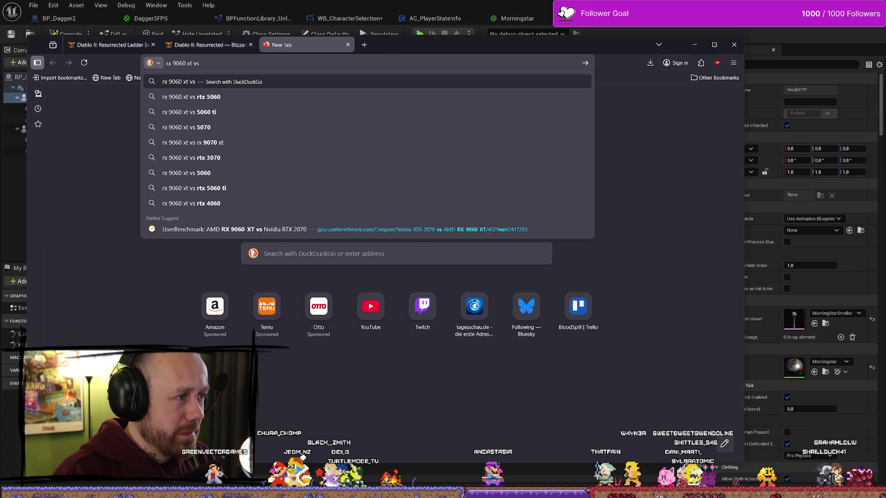
pyautogui.write(' nc')
pyautogui.press('BackSpace')
pyautogui.write('v')
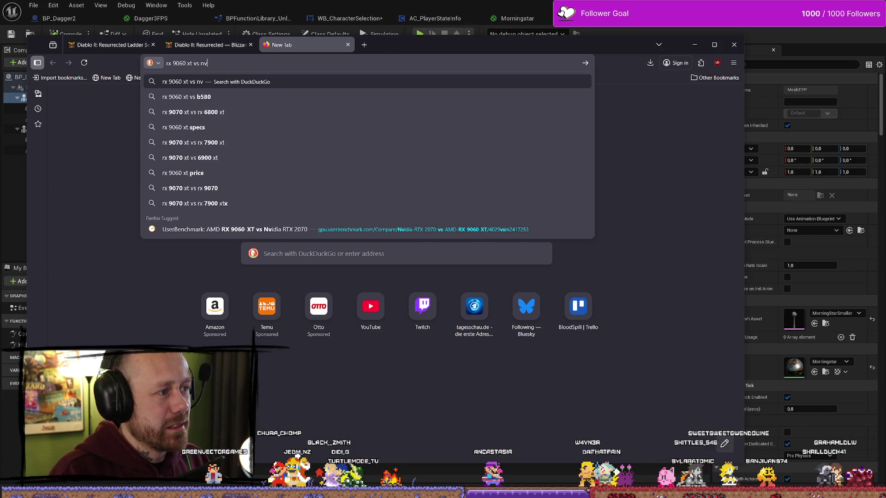
pyautogui.press('BackSpace')
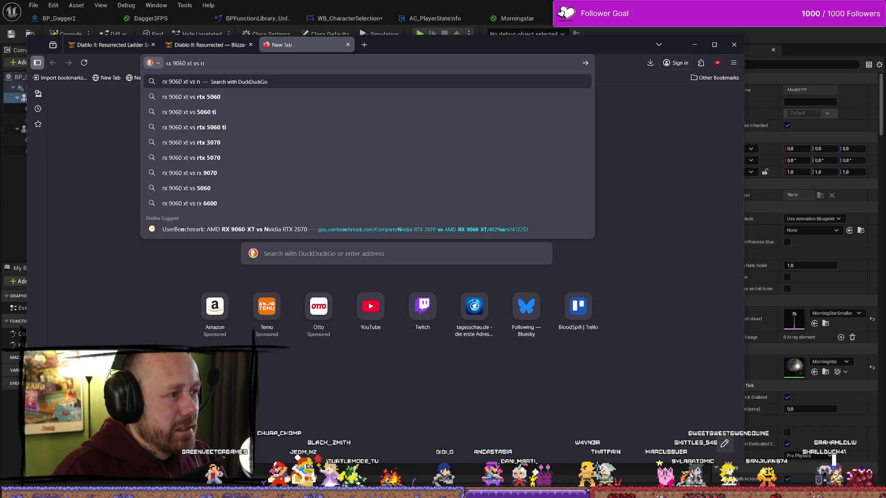
pyautogui.write('rtx 2070 s')
pyautogui.press('Down')
pyautogui.press('Down')
pyautogui.press('Down')
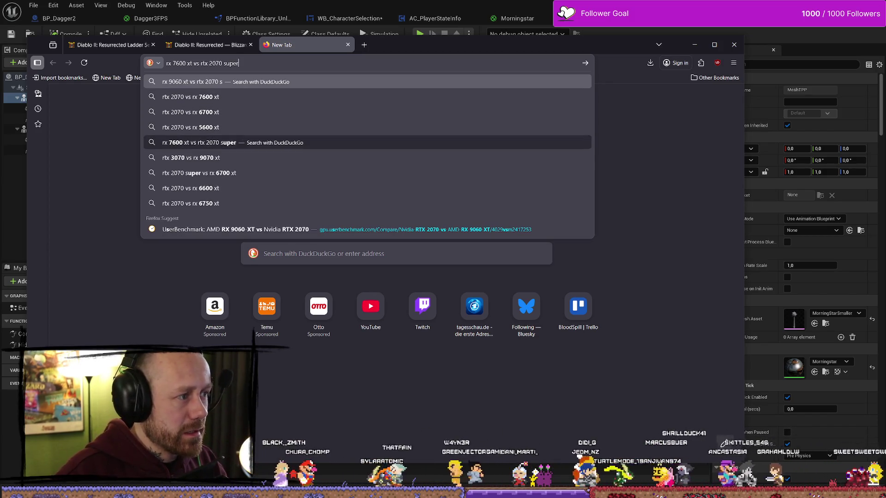
pyautogui.press('Up')
pyautogui.press('Up')
pyautogui.press('Up')
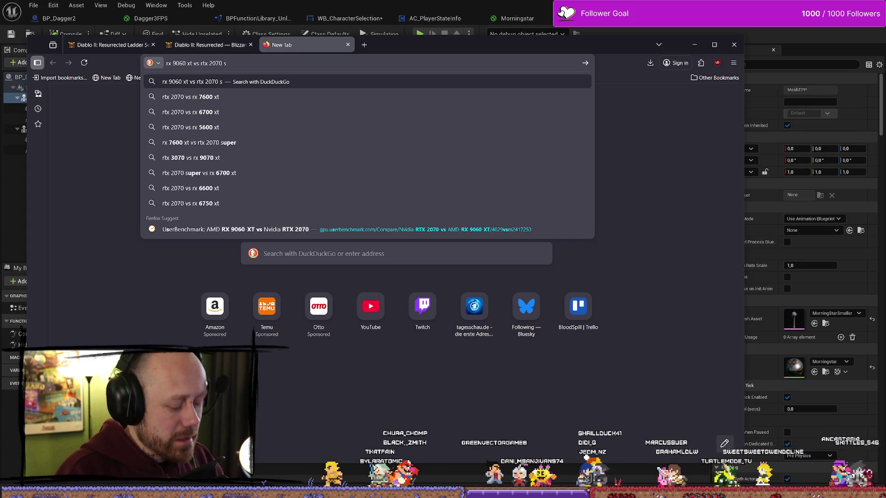
pyautogui.write('uper')
pyautogui.press('Return')
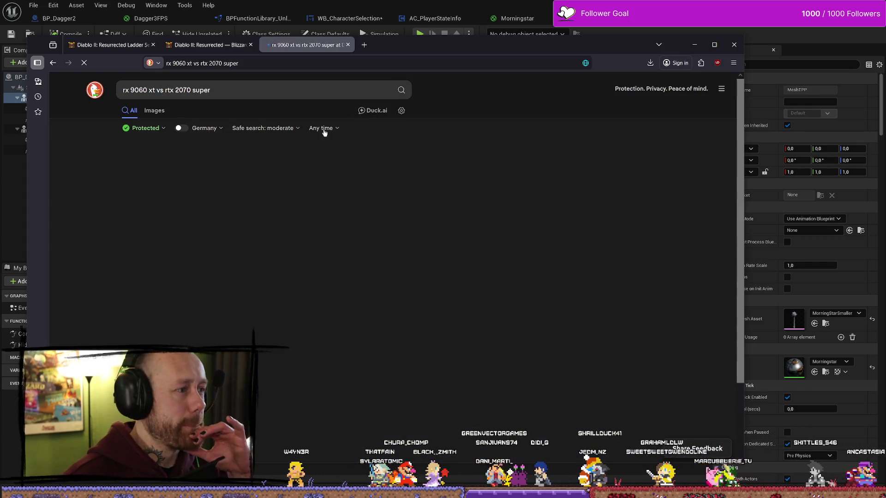
pyautogui.click(313, 90)
pyautogui.click(364, 45)
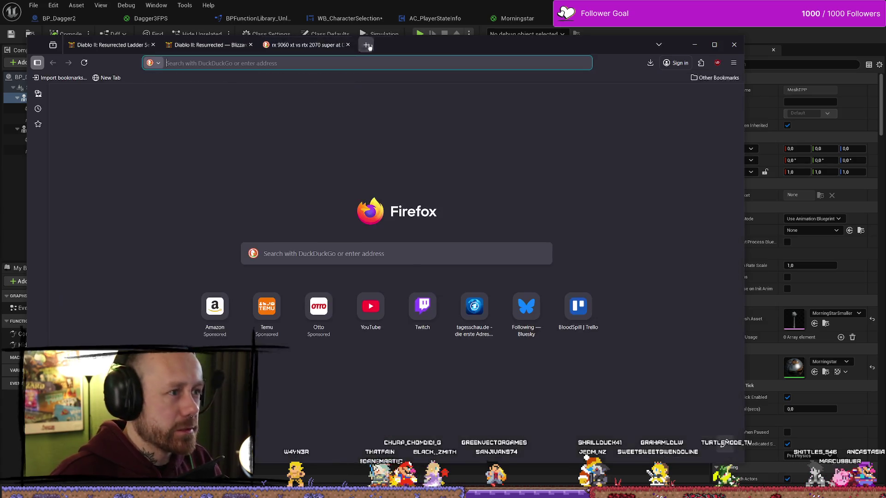
pyautogui.write('www.google.com')
pyautogui.press('Return')
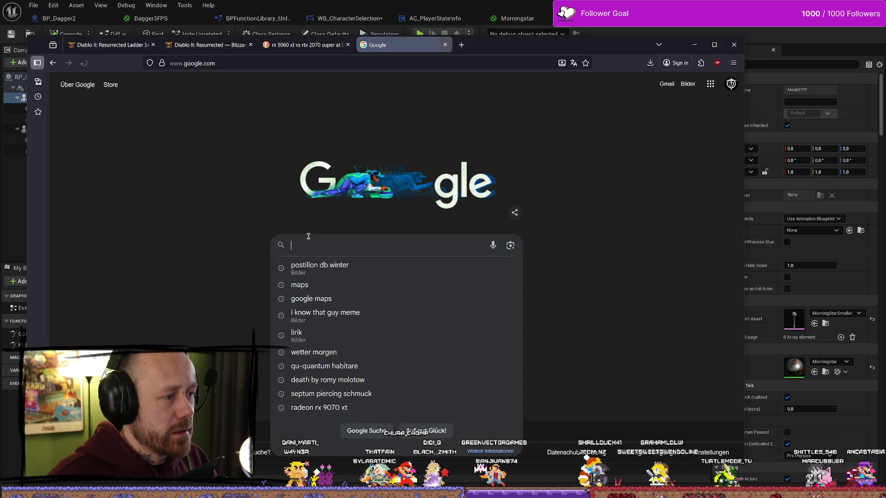
# - Paste the comparison query into Google and open the UserBenchmark RX 9060-XT vs RTX 2070S result
pyautogui.click(300, 246)
pyautogui.write('rx 9060 xt vs rtx 2070 super')
pyautogui.press('Return')
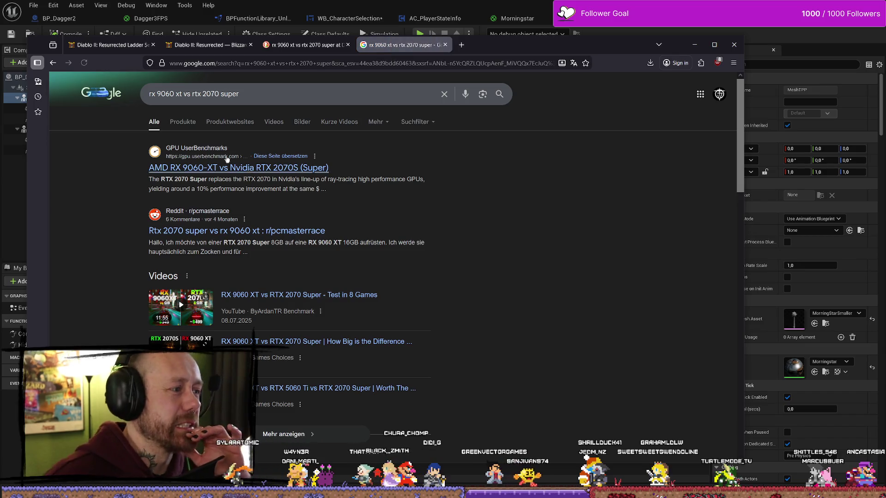
pyautogui.click(316, 168)
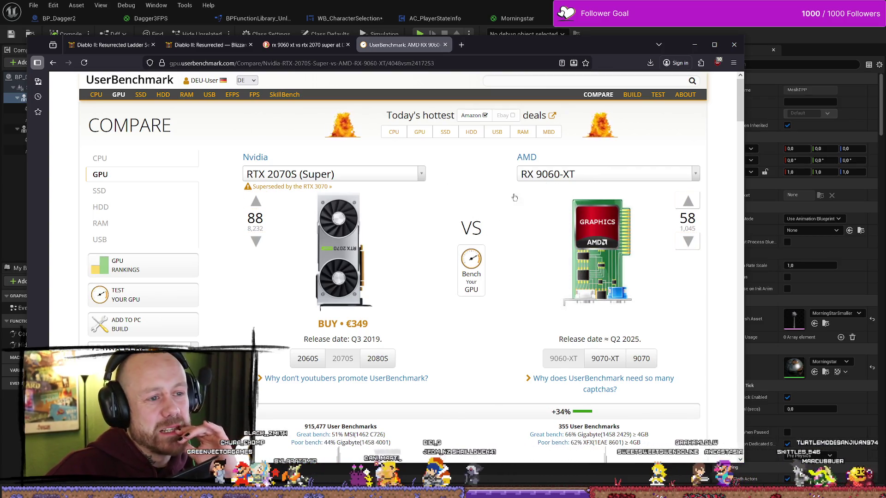
# - Scroll through the comparison's effective speed and fps scores, staying on the UserBenchmark page
pyautogui.scroll(-1, 489, 183)
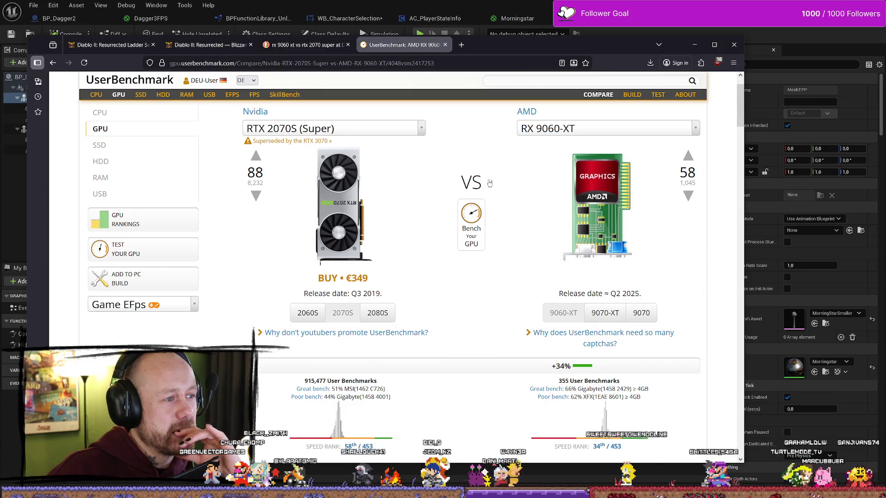
pyautogui.scroll(-2, 491, 180)
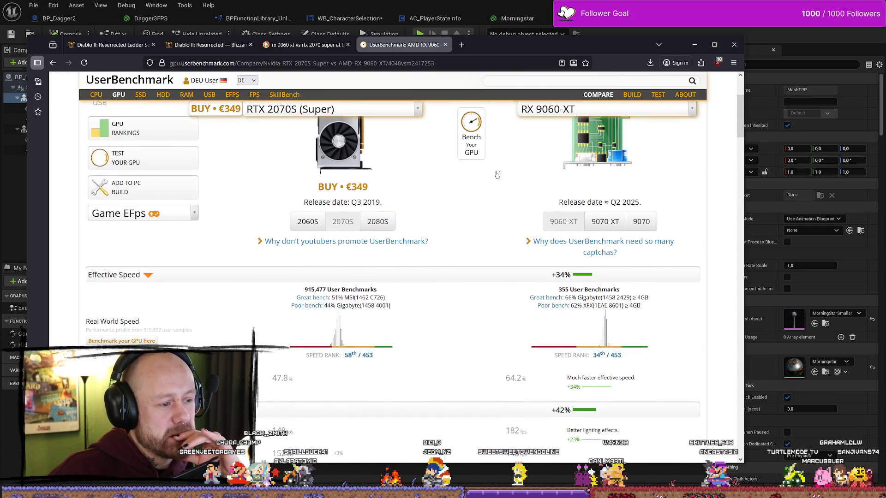
pyautogui.scroll(-1, 497, 174)
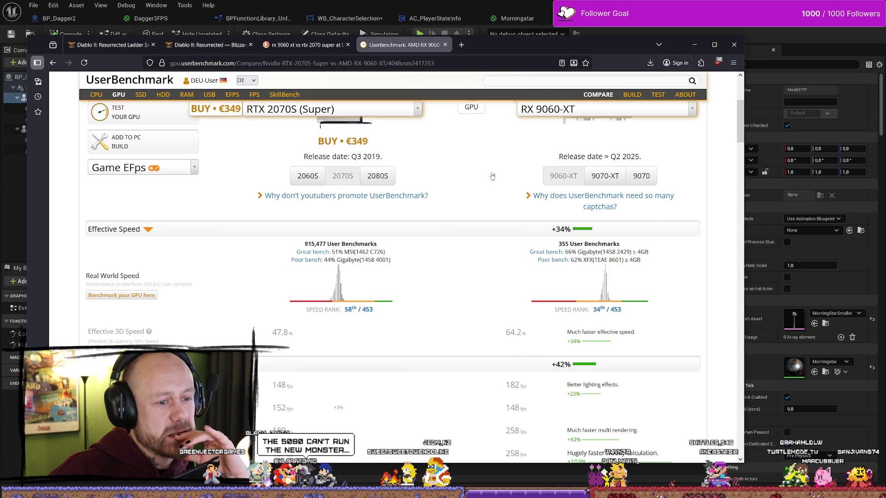
pyautogui.scroll(-4, 492, 176)
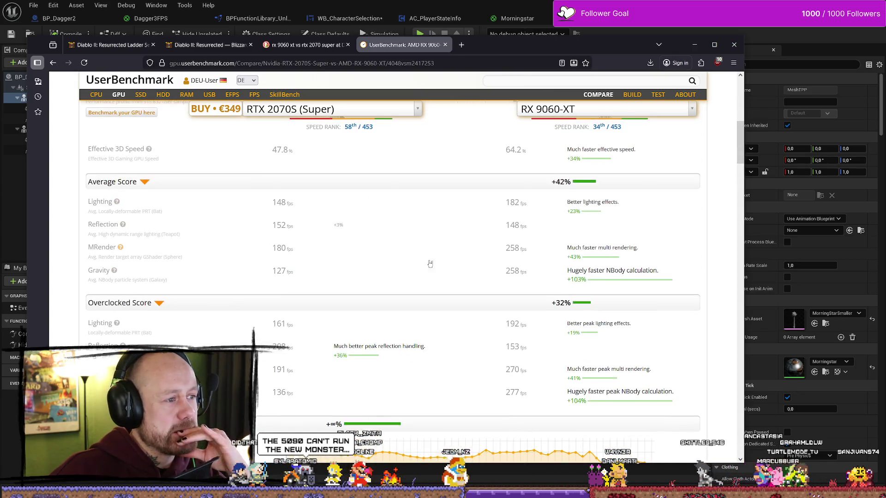
pyautogui.scroll(-2, 422, 228)
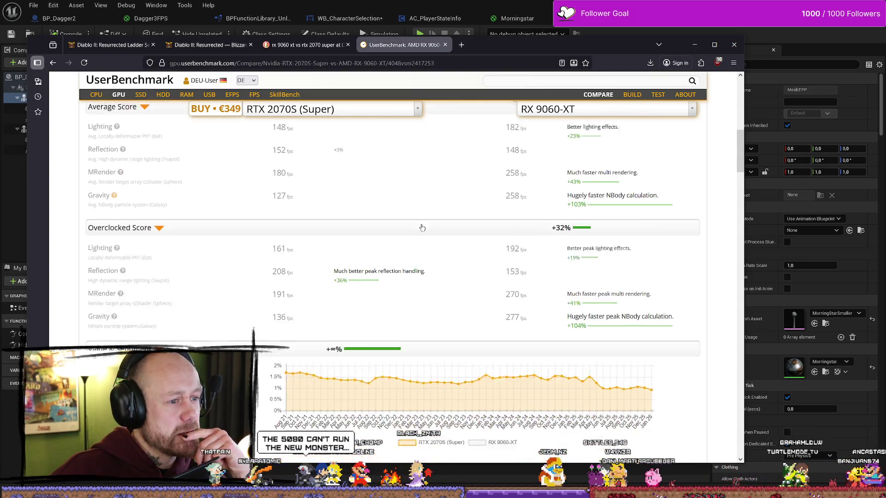
pyautogui.scroll(-3, 422, 228)
pyautogui.scroll(12, 416, 199)
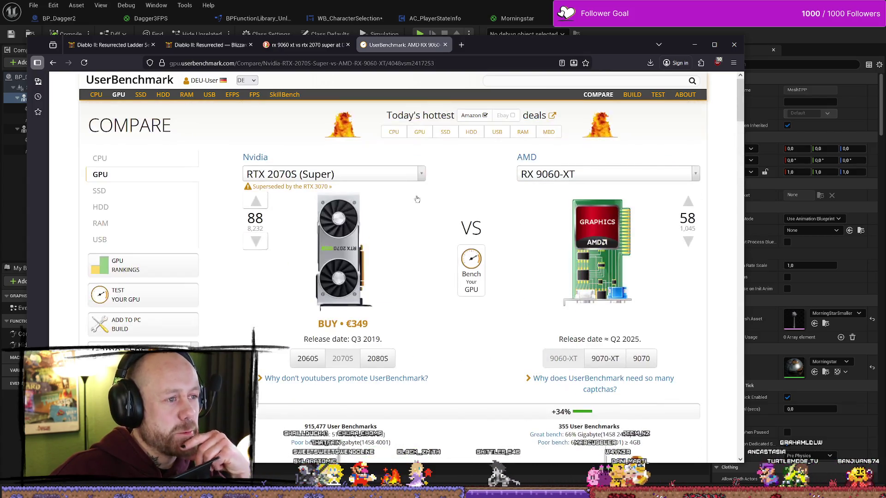
pyautogui.click(463, 45)
pyautogui.click(423, 45)
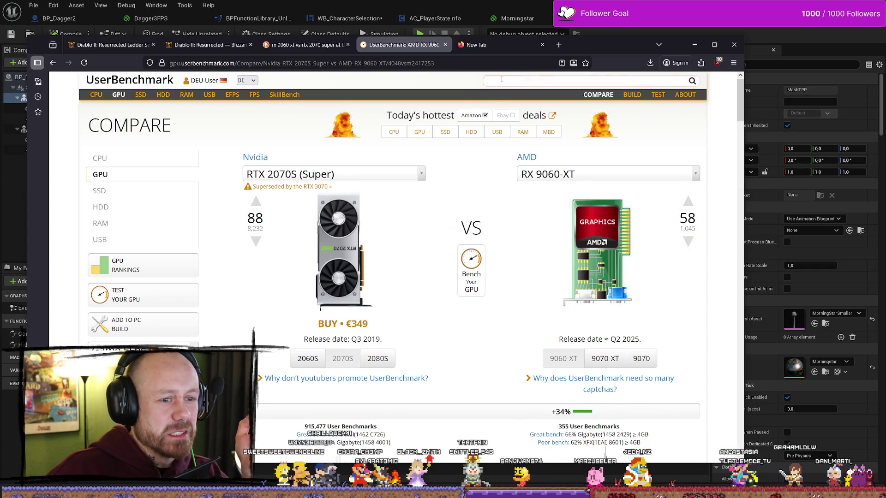
# - In the new tab, search 'rx 9060 xt fps', then refine it to 'rx 9060 xt fps stats'
pyautogui.click(491, 45)
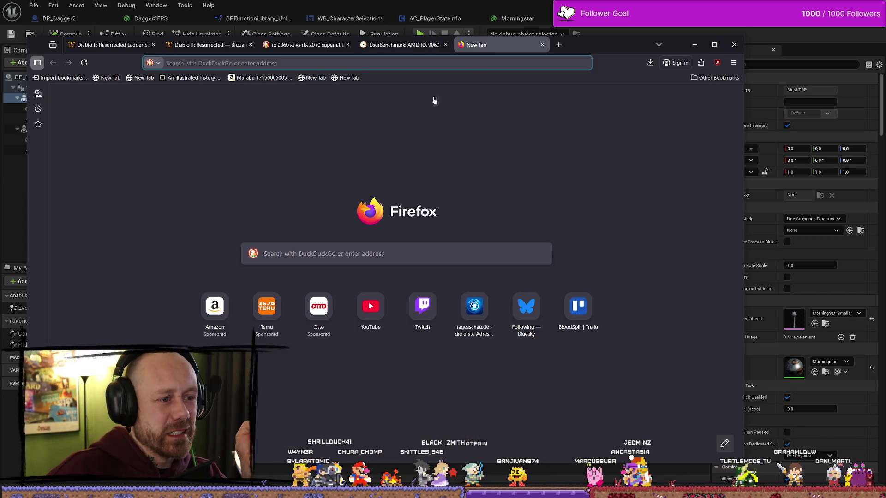
pyautogui.click(365, 63)
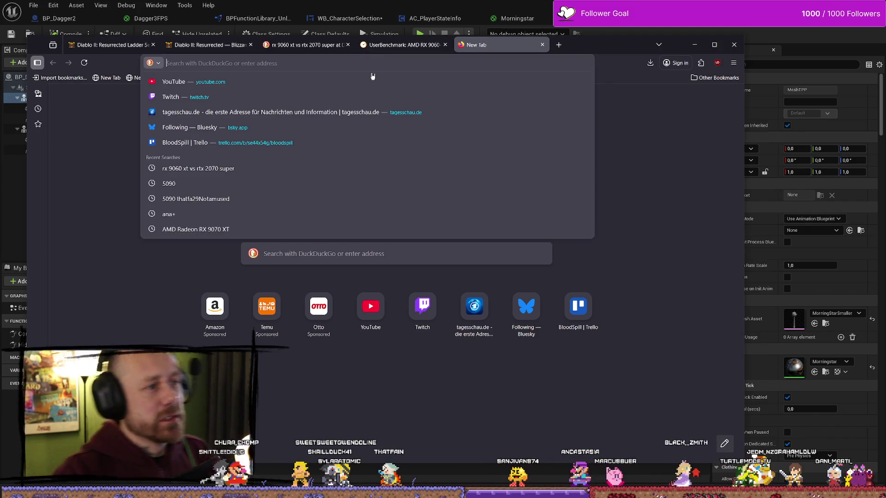
pyautogui.write('rx 9060 xt vs rtx 2070 super')
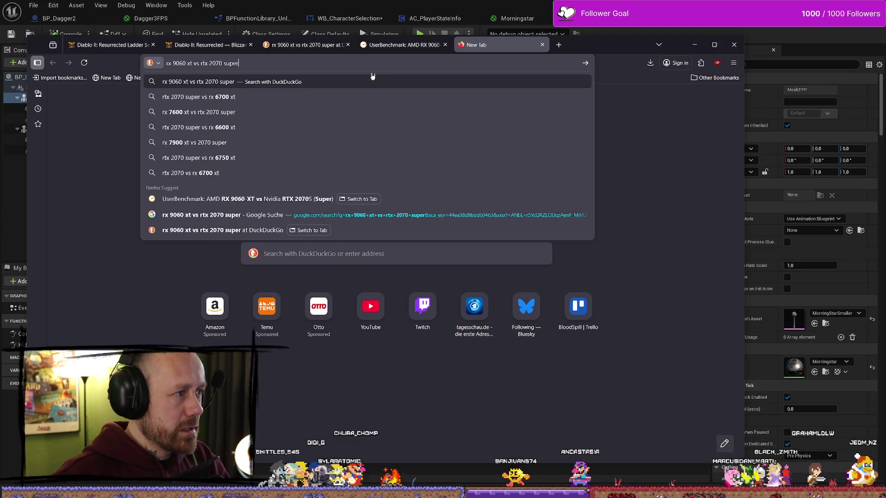
pyautogui.hotkey('ctrl', 'shift', 'Left')
pyautogui.hotkey('ctrl', 'shift', 'Left')
pyautogui.hotkey('ctrl', 'shift', 'Left')
pyautogui.press('BackSpace')
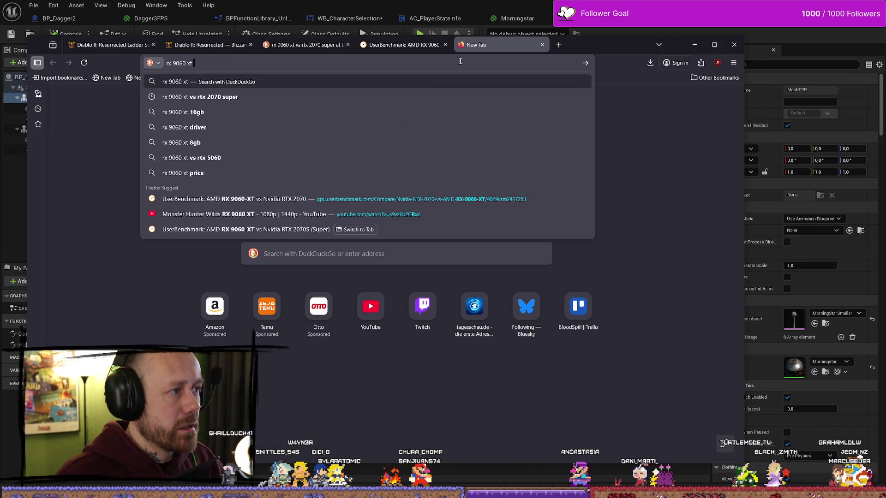
pyautogui.write('fps')
pyautogui.press('Return')
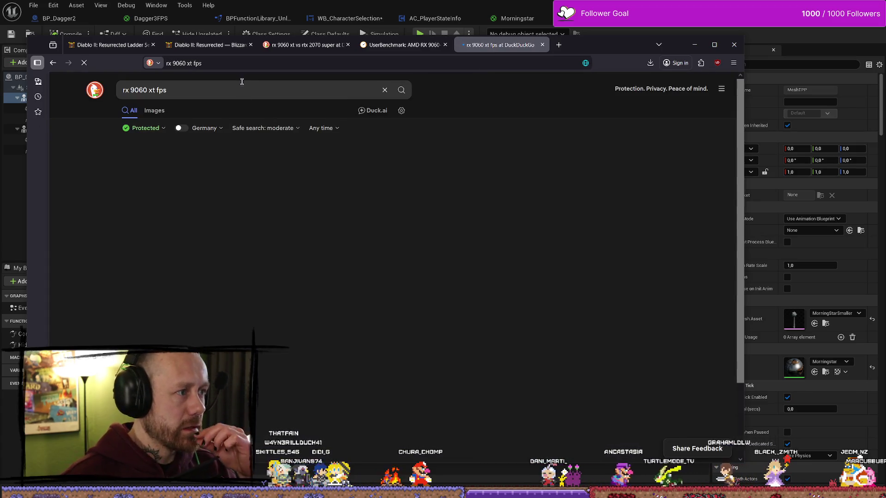
pyautogui.click(243, 87)
pyautogui.write('stats')
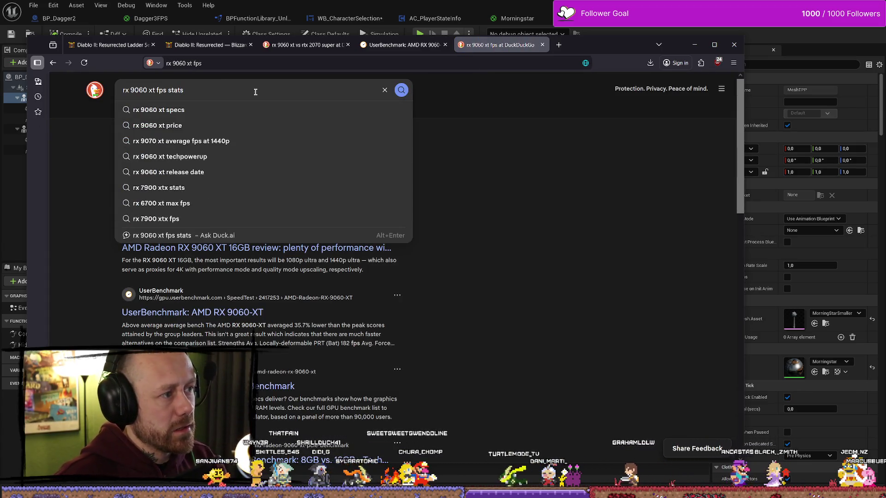
pyautogui.press('Return')
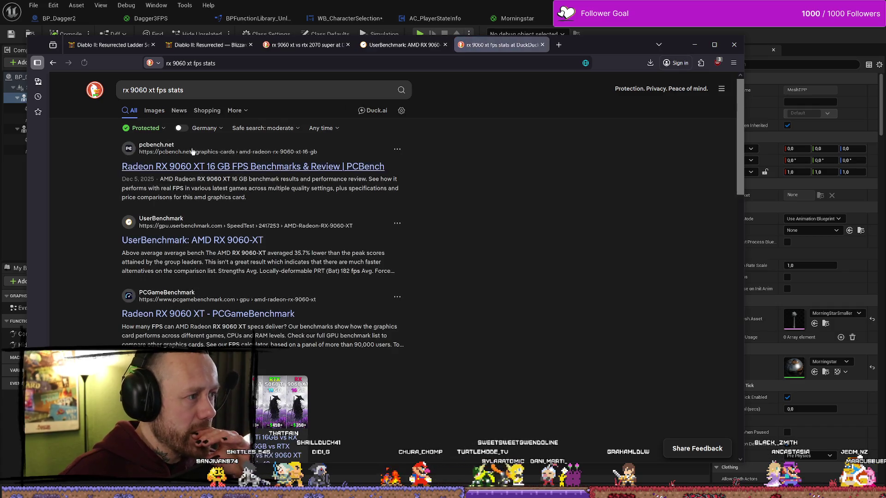
# - Glance at the PCBench RX 9060 XT result, go back, and load google.com
pyautogui.click(161, 172)
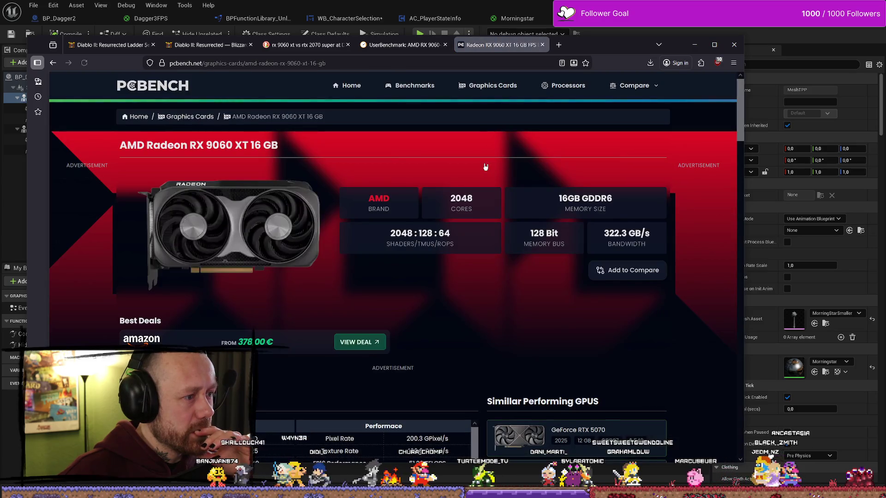
pyautogui.hotkey('alt', 'Left')
pyautogui.press('/')
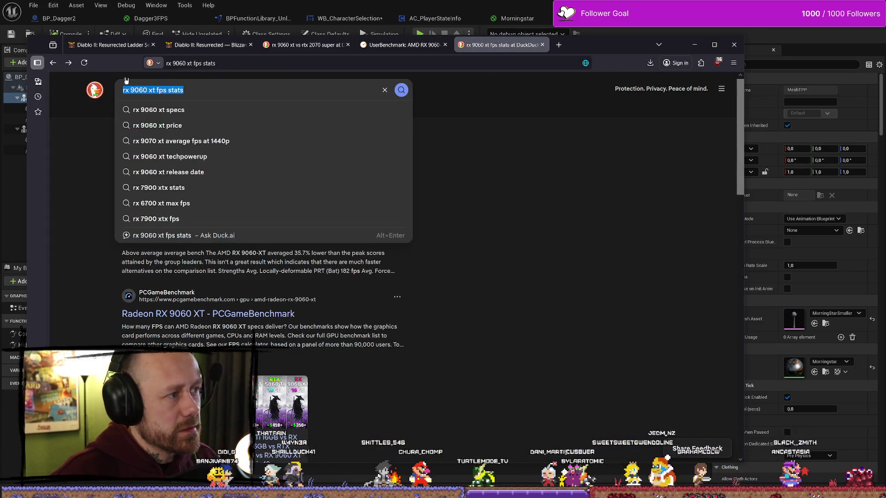
pyautogui.click(261, 62)
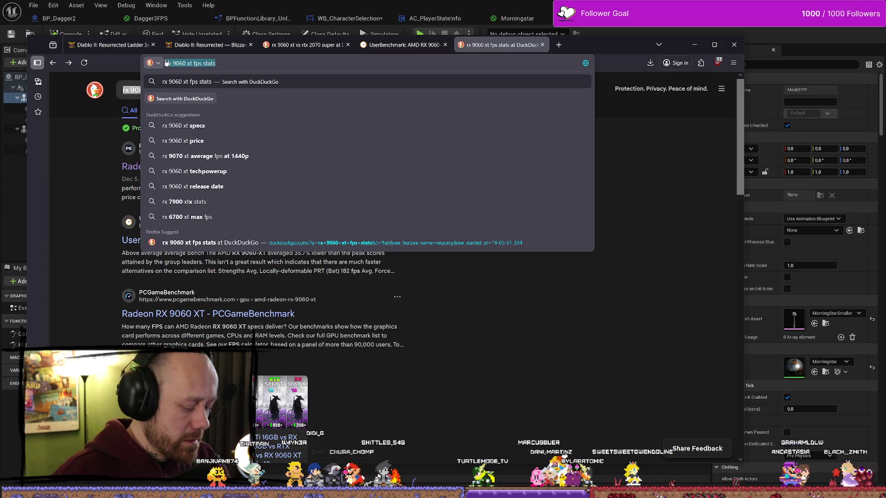
pyautogui.write('google.com')
pyautogui.press('Return')
pyautogui.click(340, 237)
# - Google 'rx 9060 xt fps stats' and open the HardwareDealz RX 9060 XT benchmark result
pyautogui.write('rx 9060 xt fps stats')
pyautogui.press('Return')
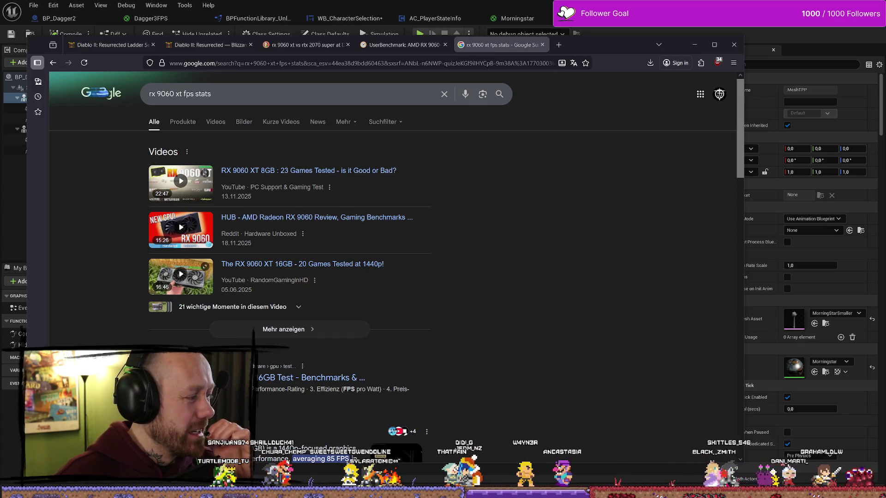
pyautogui.scroll(-2, 277, 295)
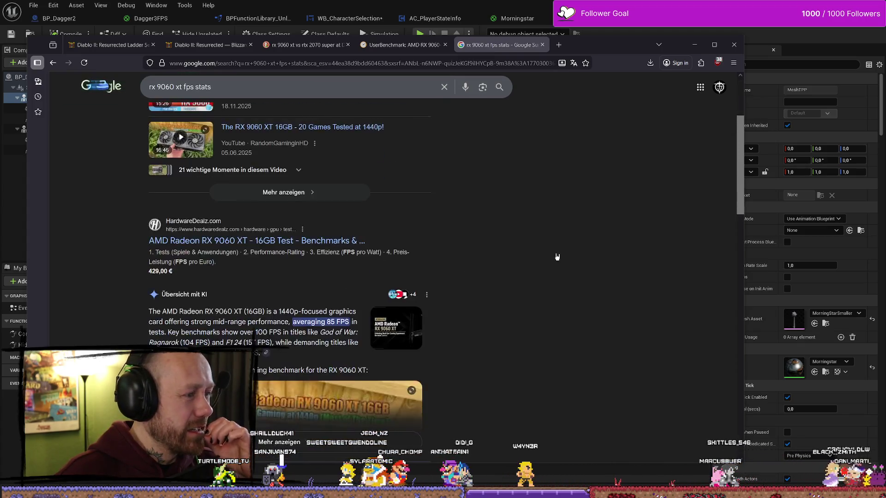
pyautogui.scroll(2, 480, 212)
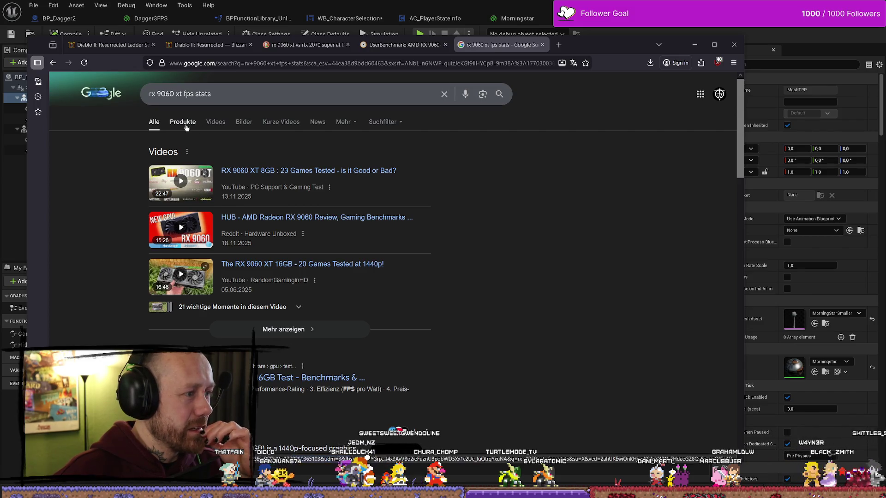
pyautogui.scroll(-1, 137, 239)
pyautogui.scroll(-1, 136, 239)
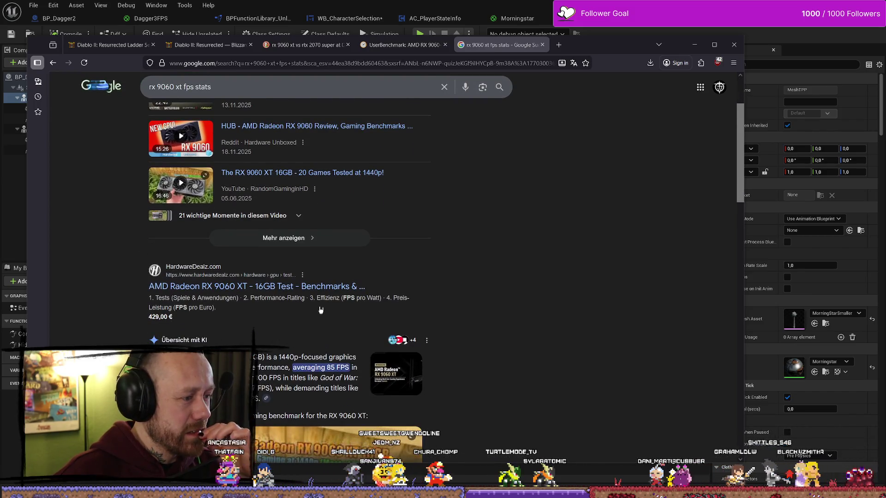
pyautogui.click(291, 288)
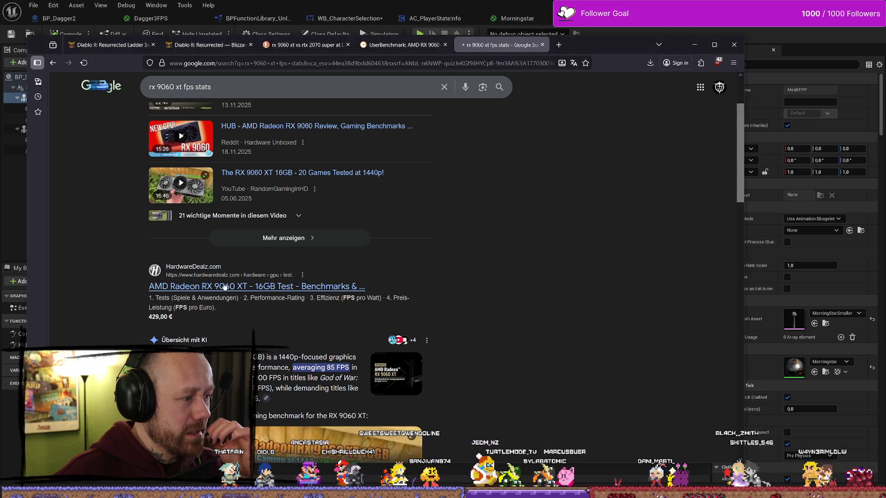
# - Scroll through the RX 9060 XT benchmark charts and decline Firefox's page translation
pyautogui.scroll(-9, 286, 213)
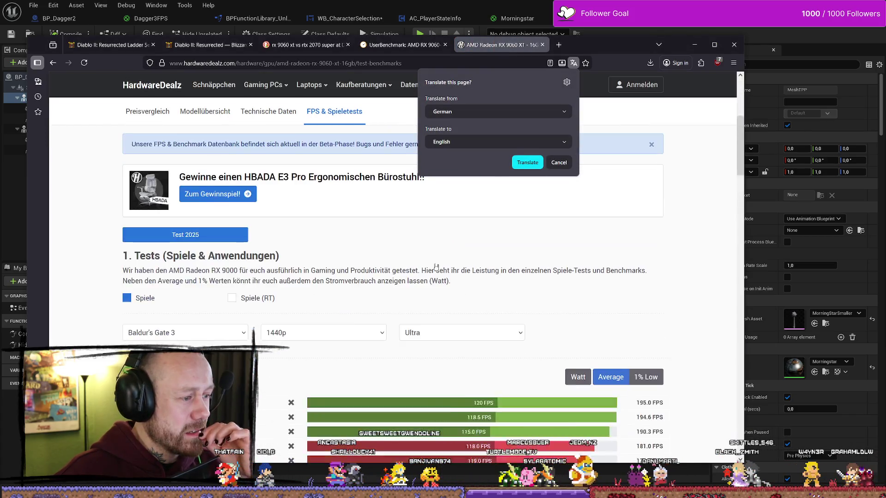
pyautogui.moveTo(234, 293)
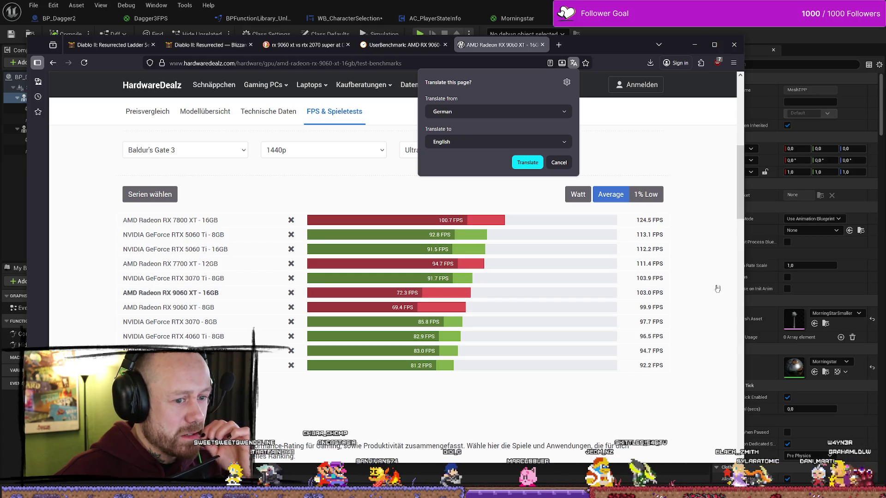
pyautogui.moveTo(206, 294)
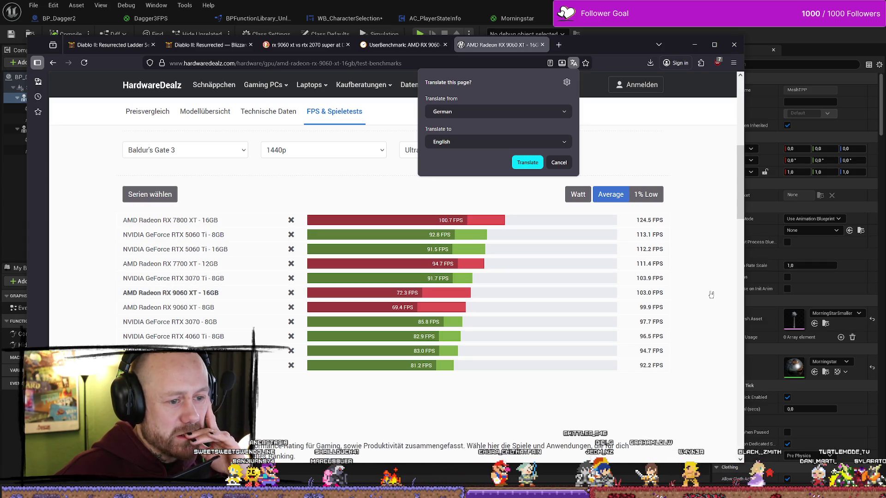
pyautogui.scroll(-7, 232, 289)
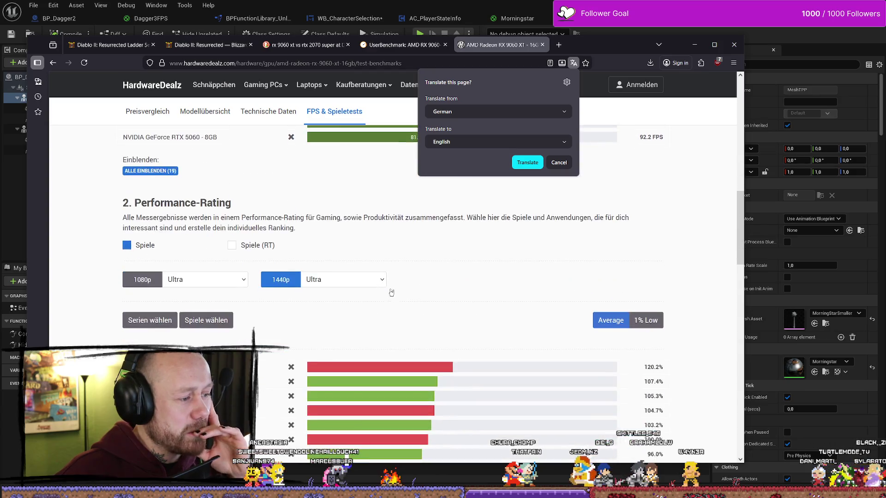
pyautogui.scroll(-10, 232, 289)
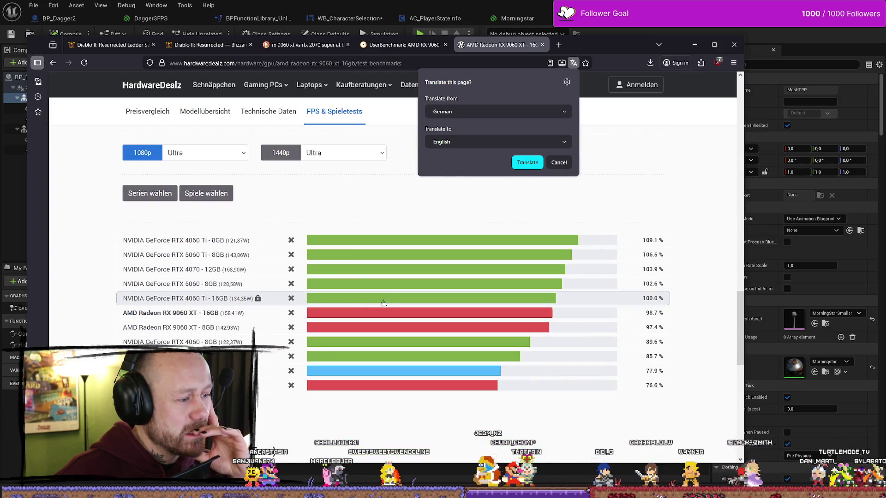
pyautogui.scroll(-10, 196, 299)
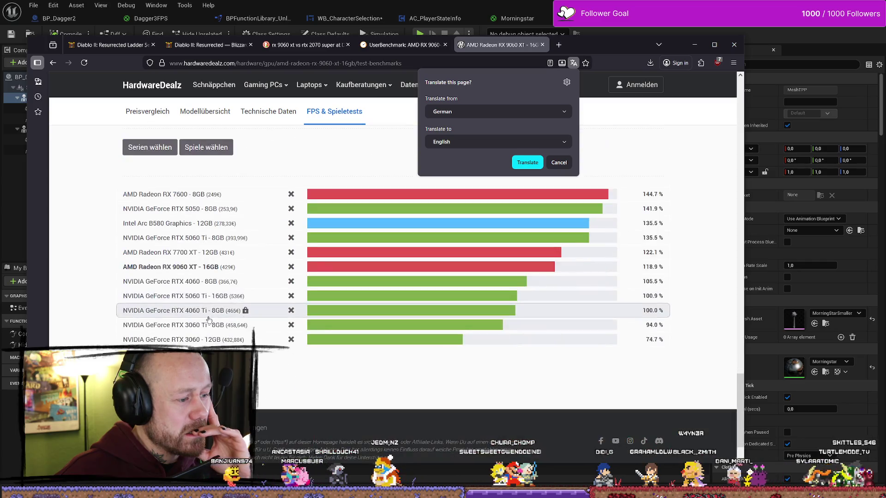
pyautogui.scroll(-2, 119, 308)
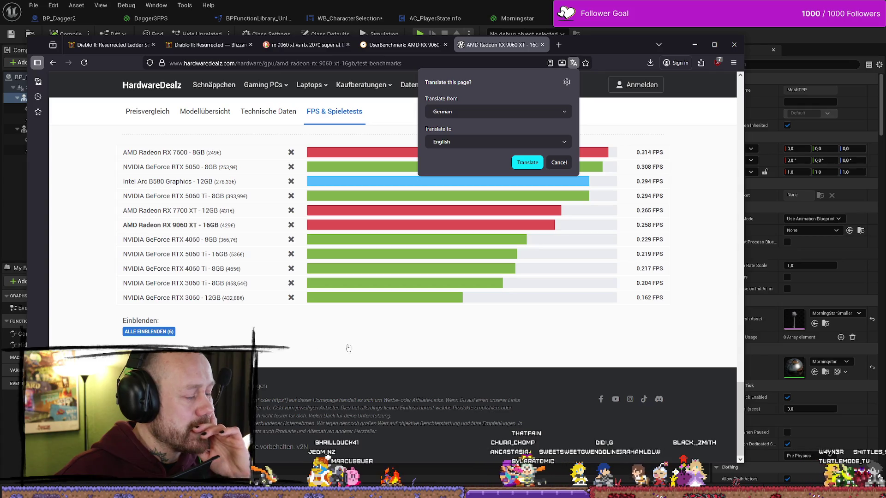
pyautogui.click(317, 354)
# - Return to the tests section and open the list of benchmarked games
pyautogui.scroll(2, 317, 353)
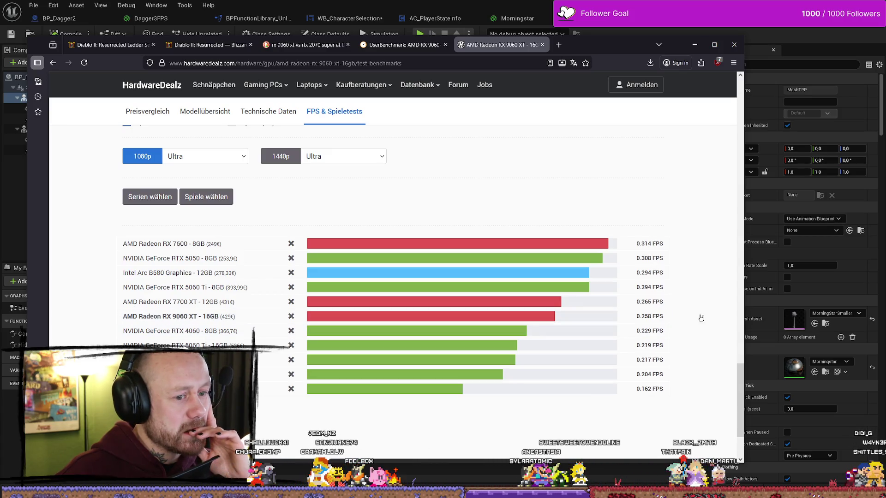
pyautogui.scroll(10, 700, 316)
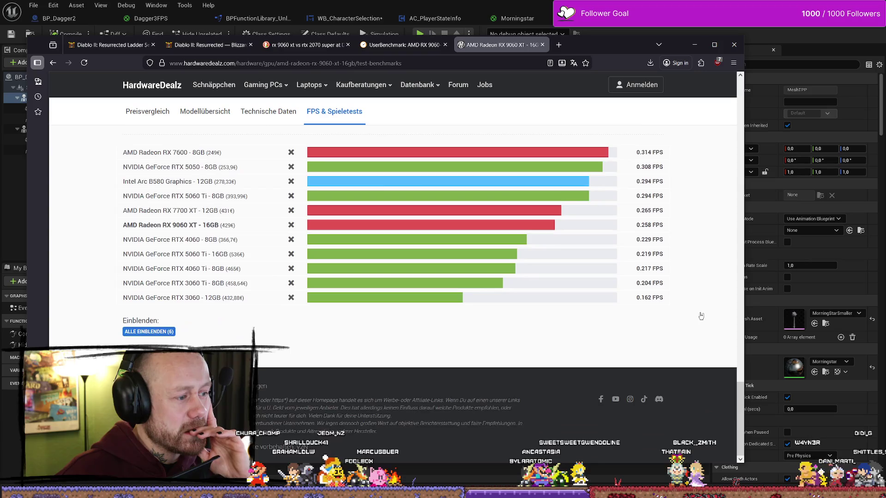
pyautogui.scroll(4, 466, 234)
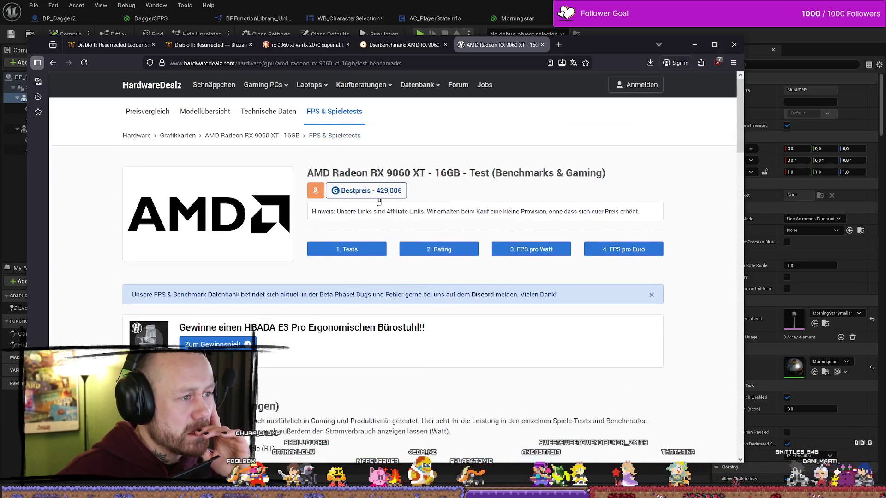
pyautogui.scroll(-3, 264, 224)
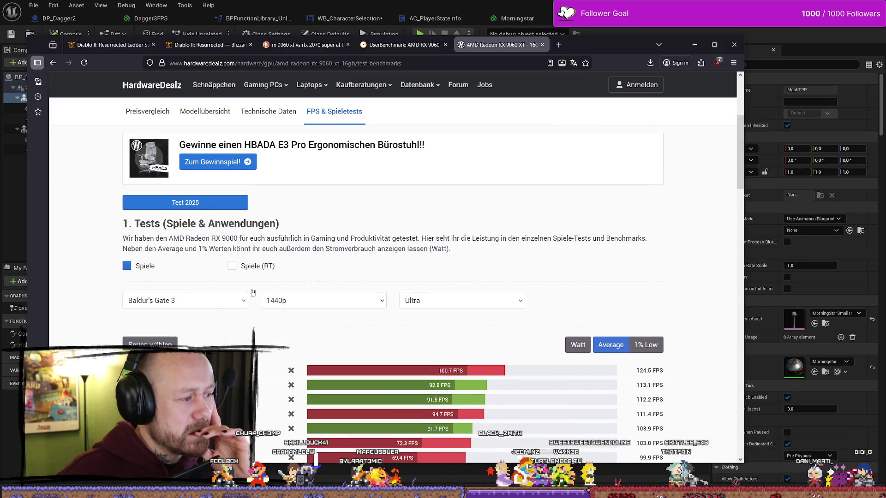
pyautogui.click(229, 302)
pyautogui.scroll(-2, 85, 297)
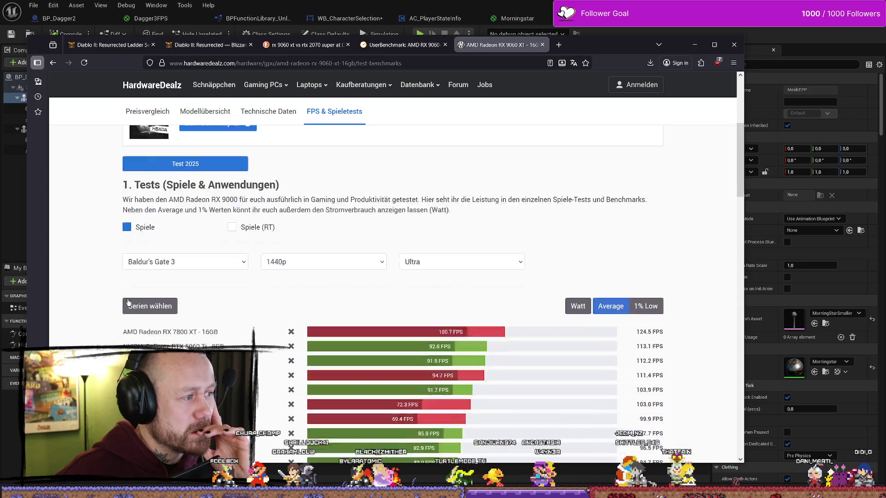
pyautogui.click(220, 203)
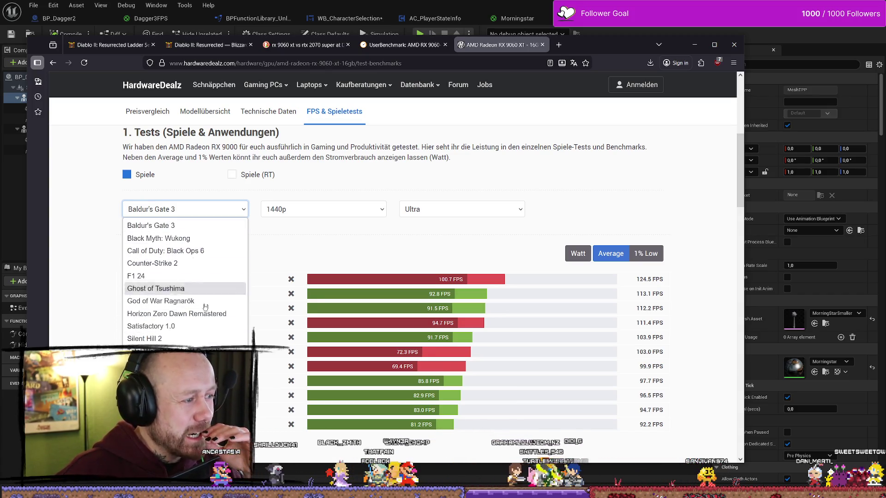
# - Show the FPS chart for Warhammer 40k: Space Marine 2 and scroll down to the rating chart
pyautogui.click(185, 364)
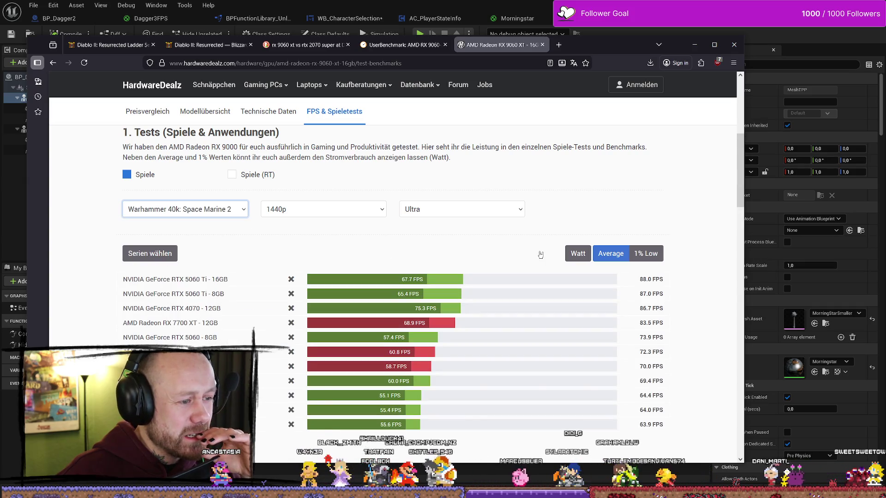
pyautogui.scroll(-1, 702, 231)
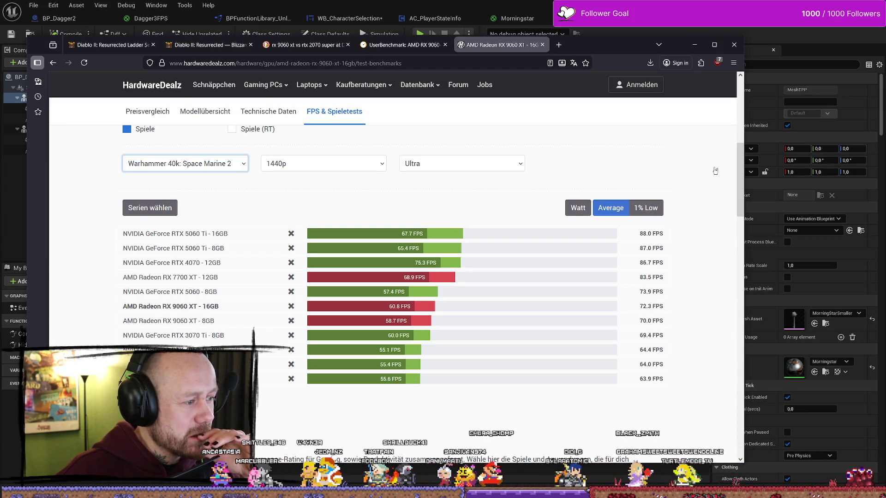
pyautogui.scroll(-1, 715, 171)
pyautogui.scroll(-5, 714, 171)
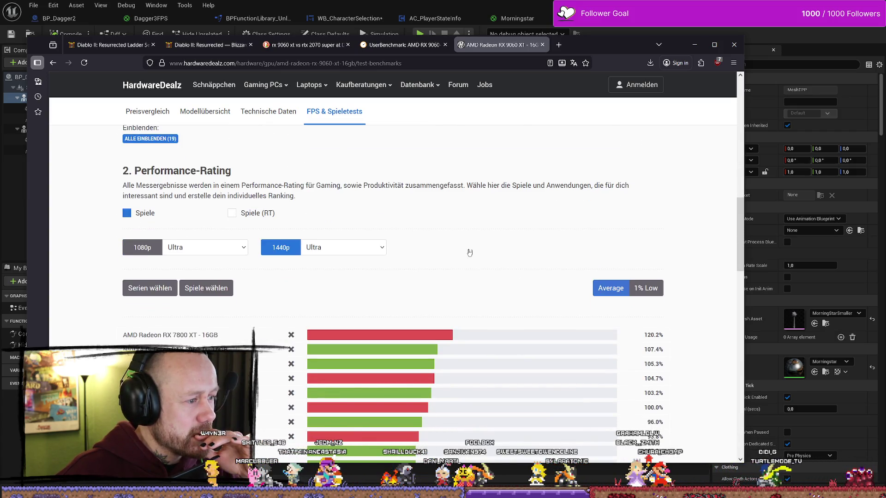
# - Change the rating chart's 1080p resolution preset, then go back to the Google results
pyautogui.click(205, 247)
pyautogui.click(206, 261)
pyautogui.scroll(-3, 464, 243)
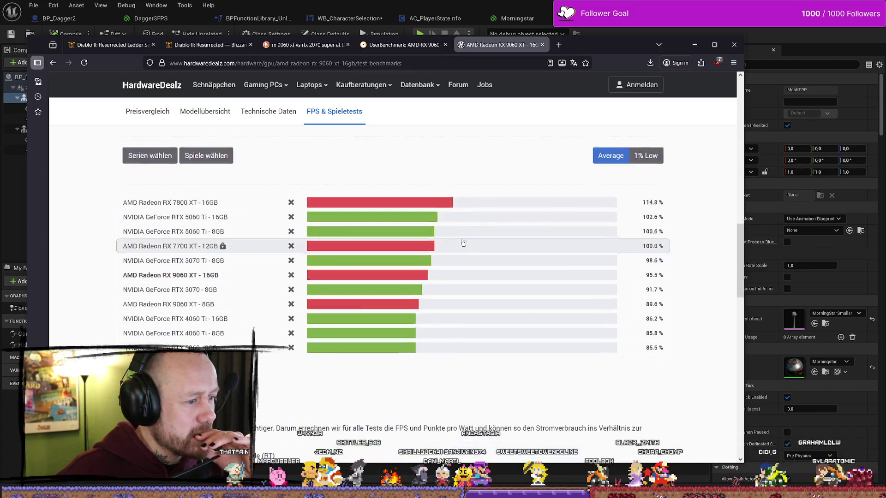
pyautogui.scroll(5, 464, 243)
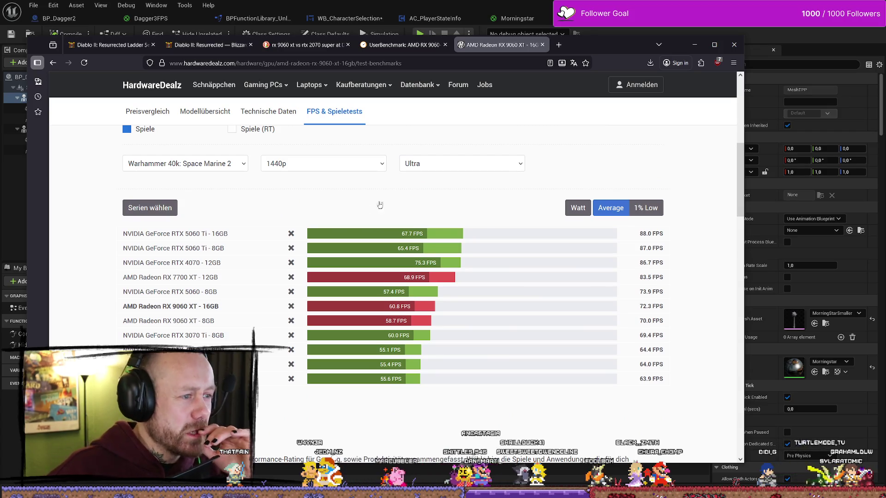
pyautogui.scroll(2, 365, 207)
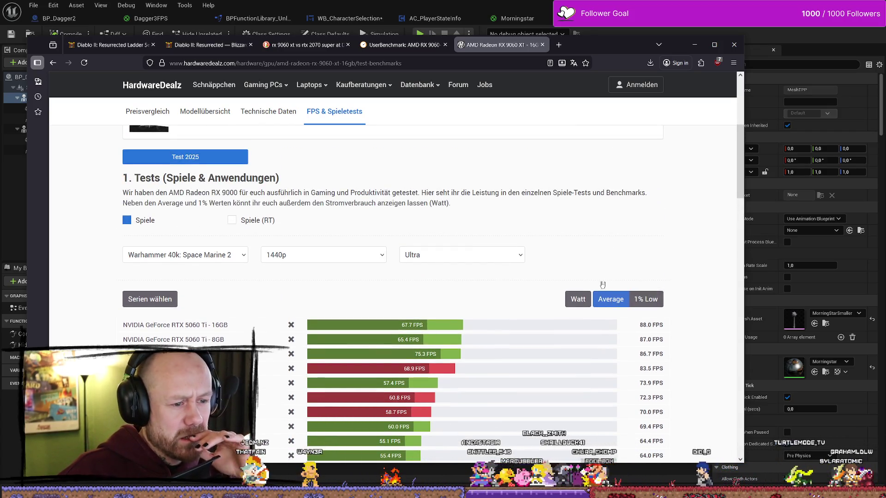
pyautogui.scroll(5, 464, 223)
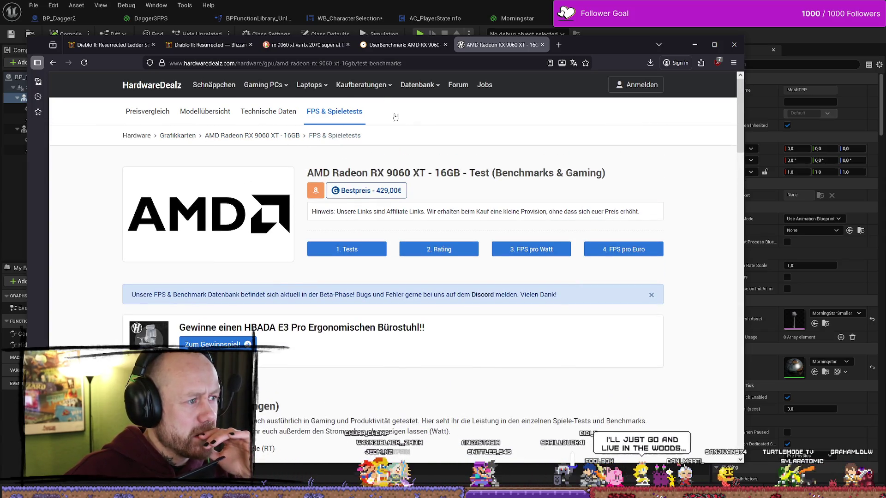
pyautogui.hotkey('alt', 'Left')
# - Change the Google search to 'rx 9060 xt 16 gb', run it, and switch to Unreal Editor
pyautogui.scroll(2, 276, 157)
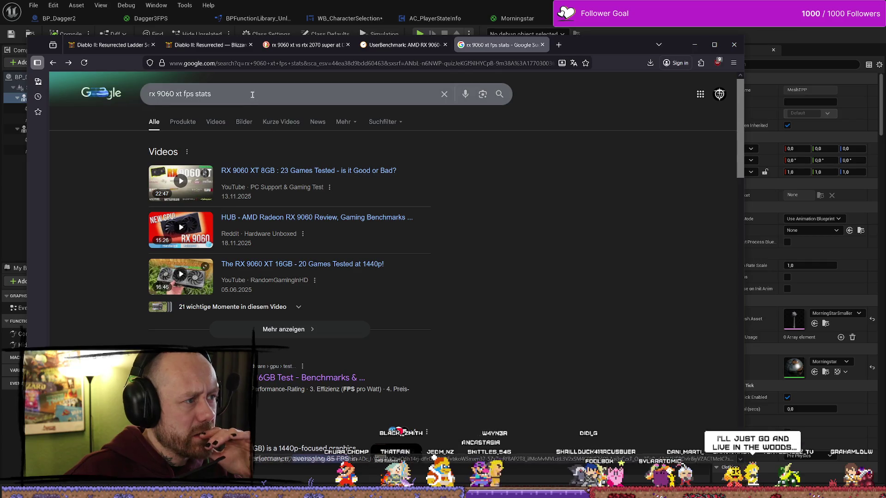
pyautogui.click(240, 93)
pyautogui.press('BackSpace')
pyautogui.press('BackSpace')
pyautogui.press('BackSpace')
pyautogui.write('t 16 gb')
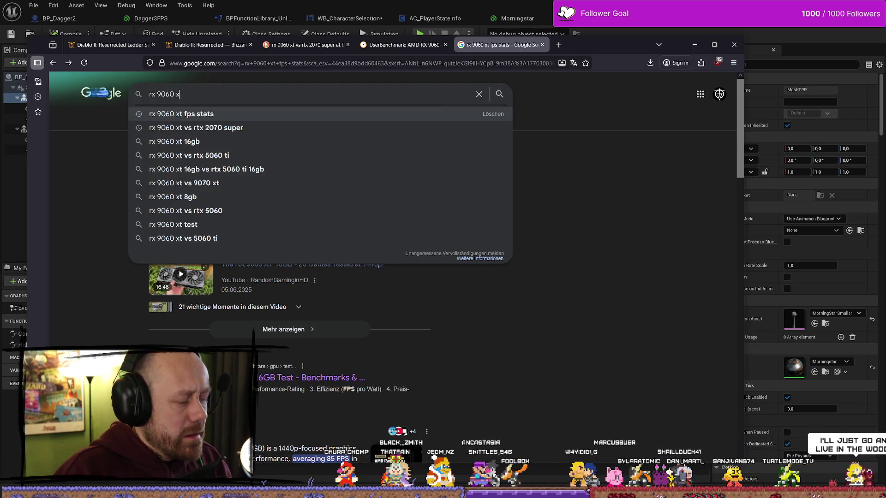
pyautogui.press('Return')
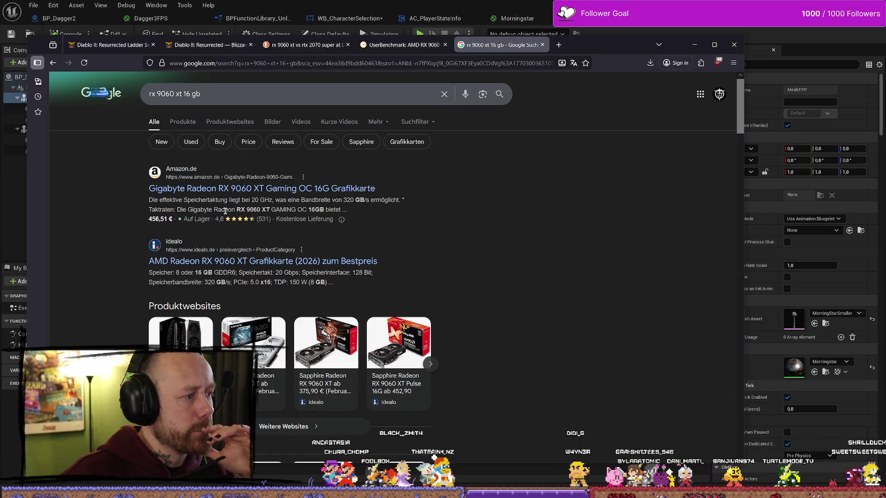
pyautogui.hotkey('alt', 'Tab')
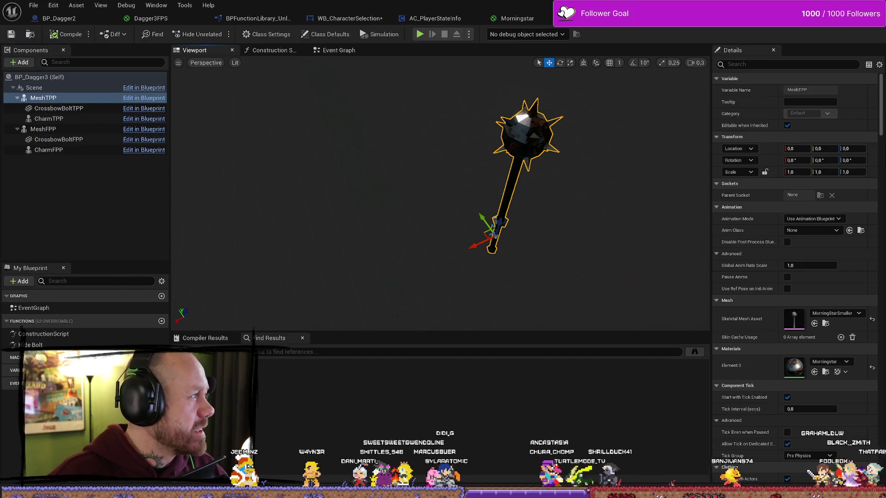
# - Bring Firefox back, open YouTube, and maximize the browser window
pyautogui.hotkey('alt', 'Tab')
pyautogui.click(507, 87)
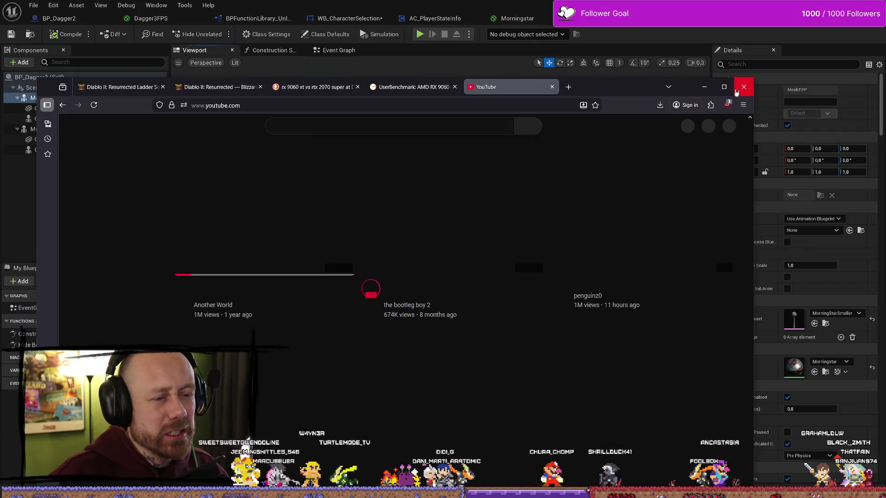
pyautogui.click(724, 87)
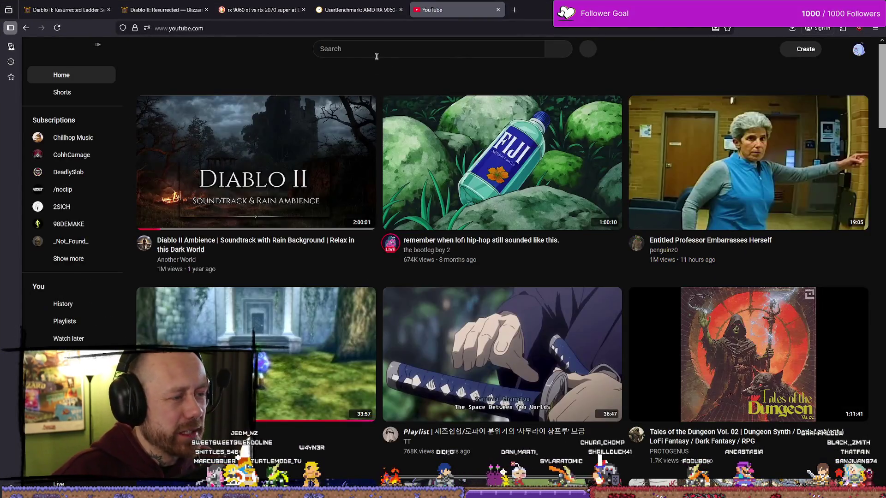
# - Search YouTube for 'rx 9060 xt 16gb monster hunter wilds' and open the benchmark video
pyautogui.click(387, 50)
pyautogui.write('rx 9060 xt fps stats')
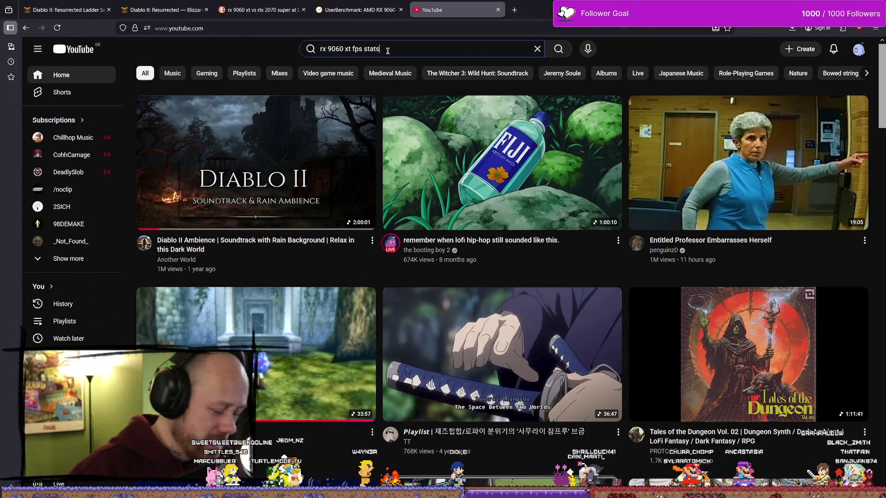
pyautogui.press('BackSpace')
pyautogui.press('BackSpace')
pyautogui.press('BackSpace')
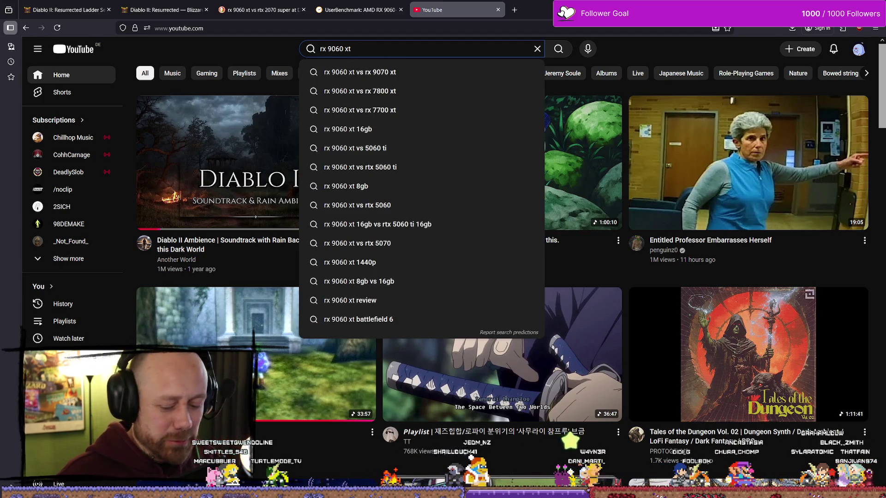
pyautogui.write('16gb ')
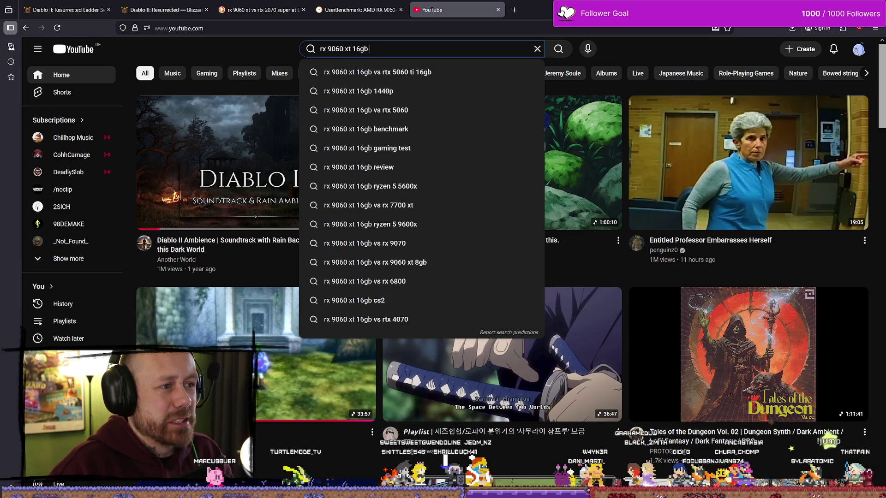
pyautogui.write('monster hunter')
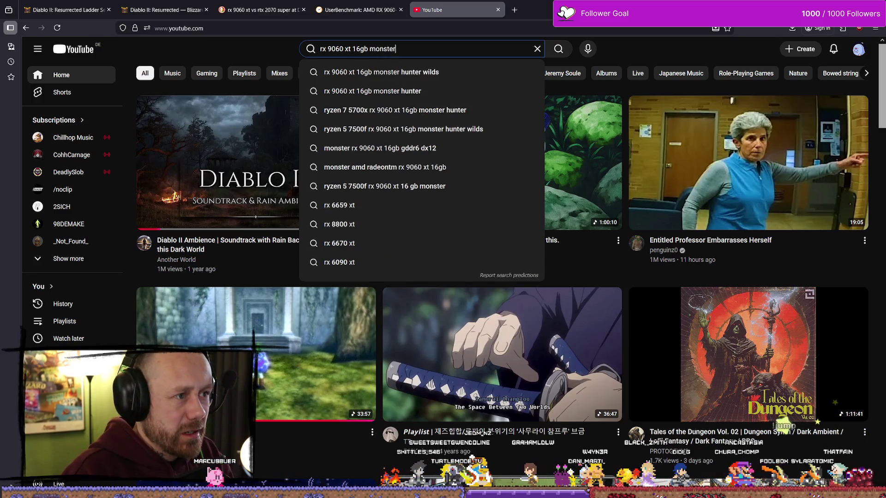
pyautogui.press('Down')
pyautogui.press('Return')
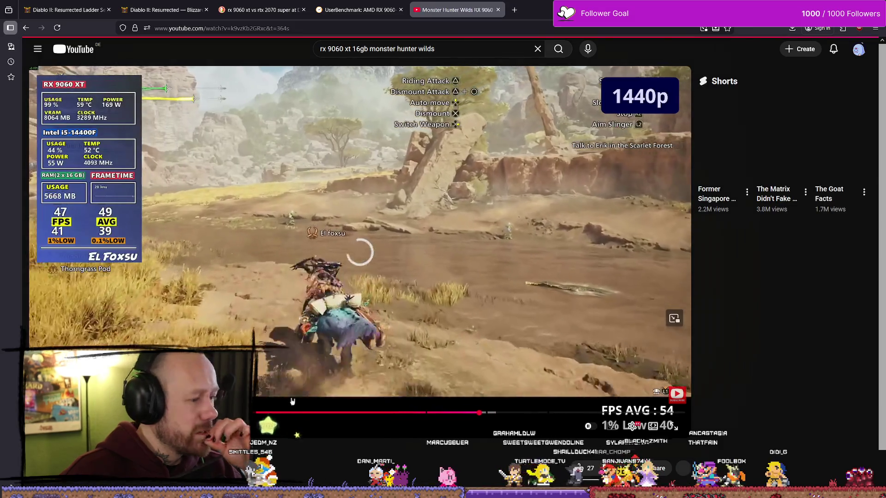
pyautogui.click(442, 268)
# - Play the Monster Hunter Wilds benchmark to its RT High results, pause, and return to the search list
pyautogui.click(468, 245)
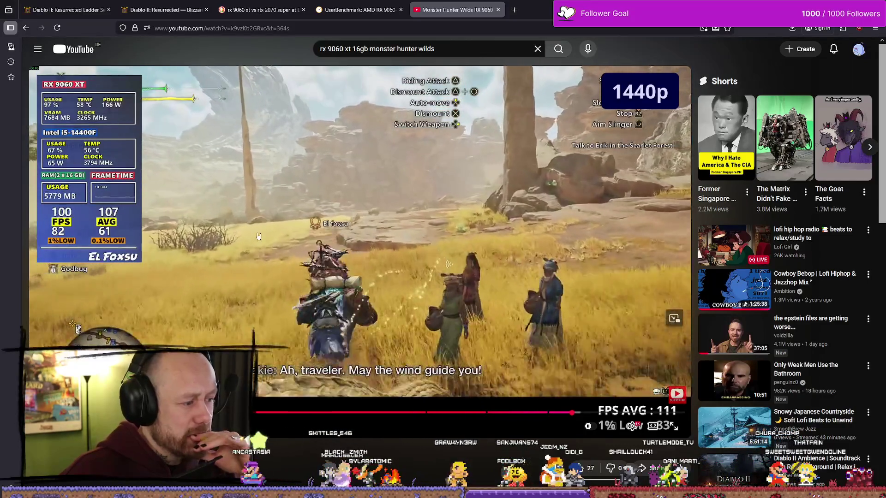
pyautogui.scroll(-2, 202, 261)
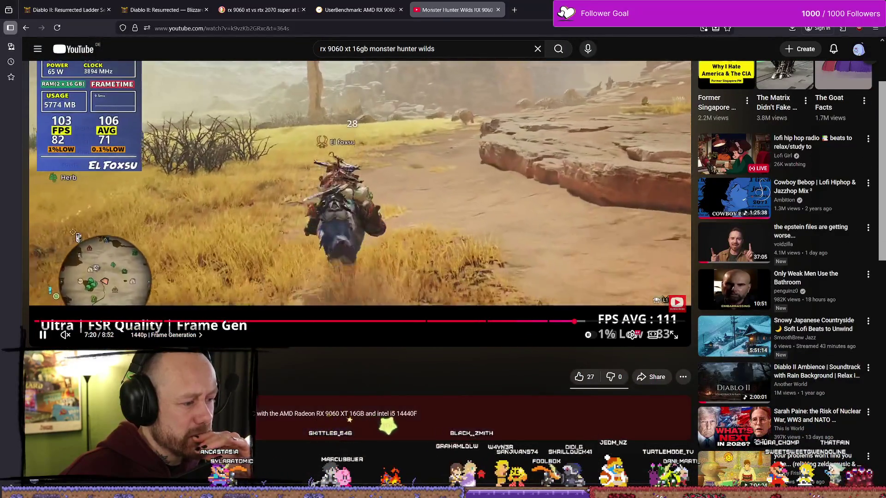
pyautogui.scroll(2, 388, 271)
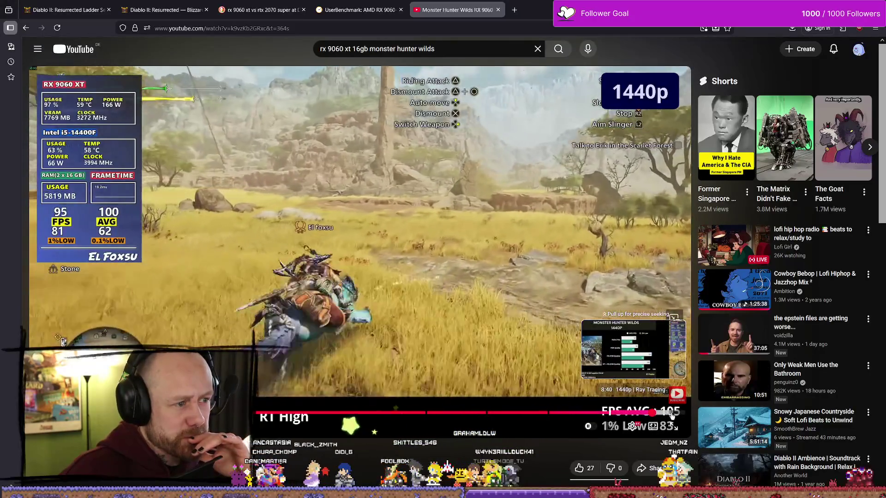
pyautogui.click(272, 424)
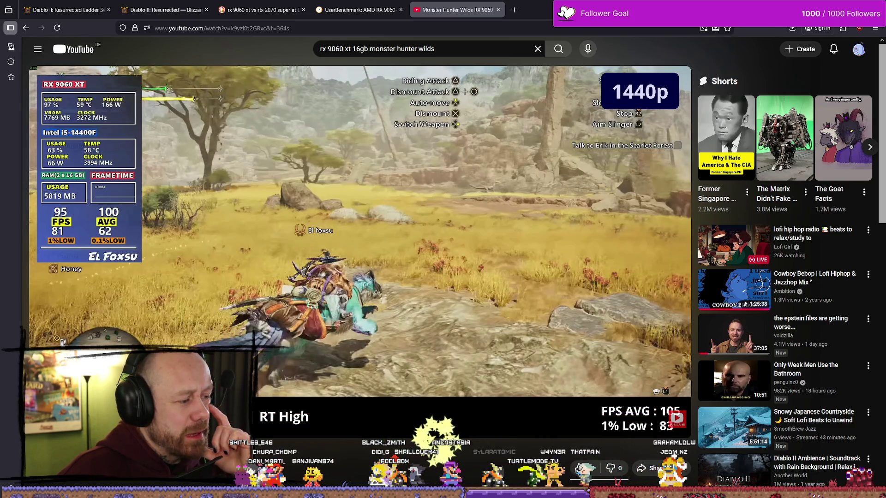
pyautogui.hotkey('alt', 'Left')
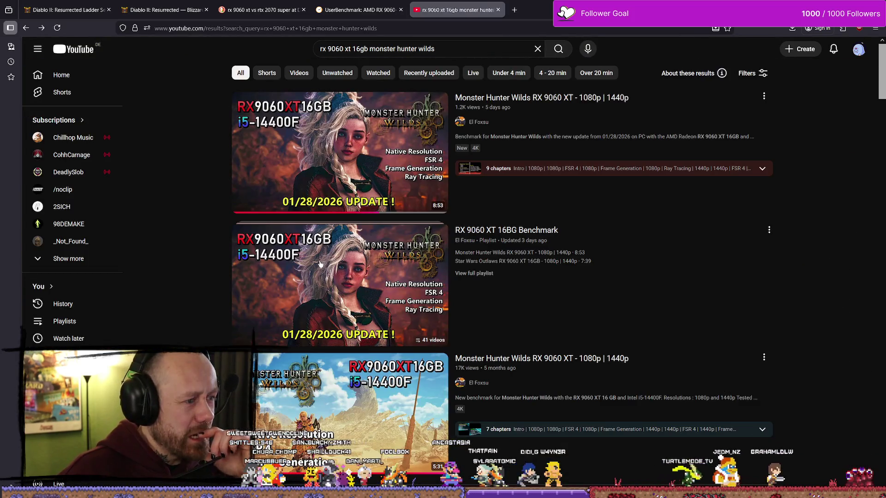
# - Change the YouTube search to 'rx 9070 xt 16gb monster hunter wilds' and open the 1440p benchmark video
pyautogui.moveTo(552, 233)
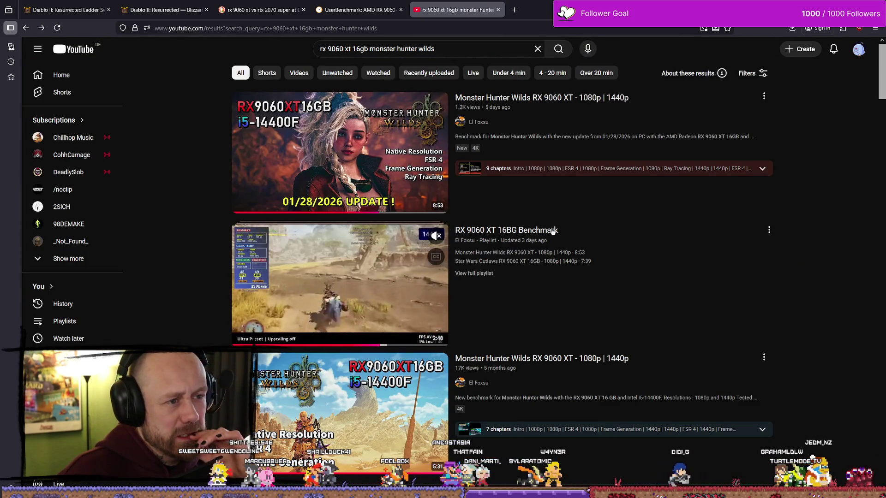
pyautogui.scroll(-1, 541, 248)
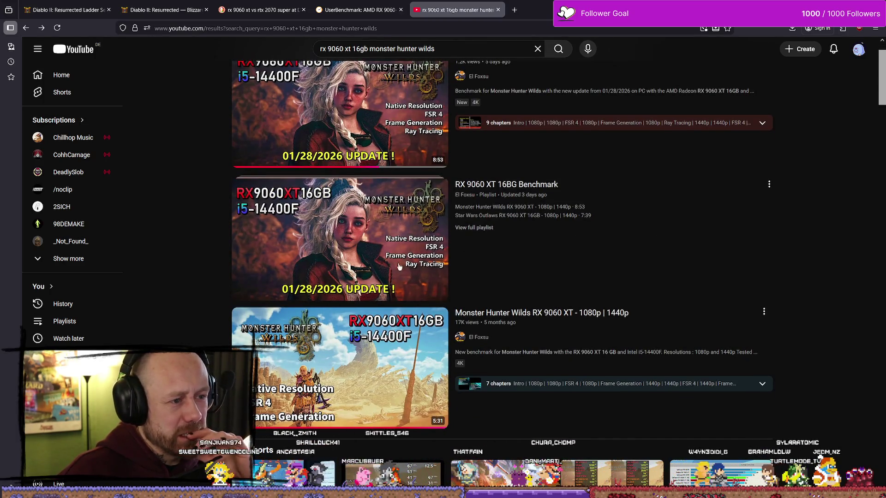
pyautogui.scroll(-7, 201, 292)
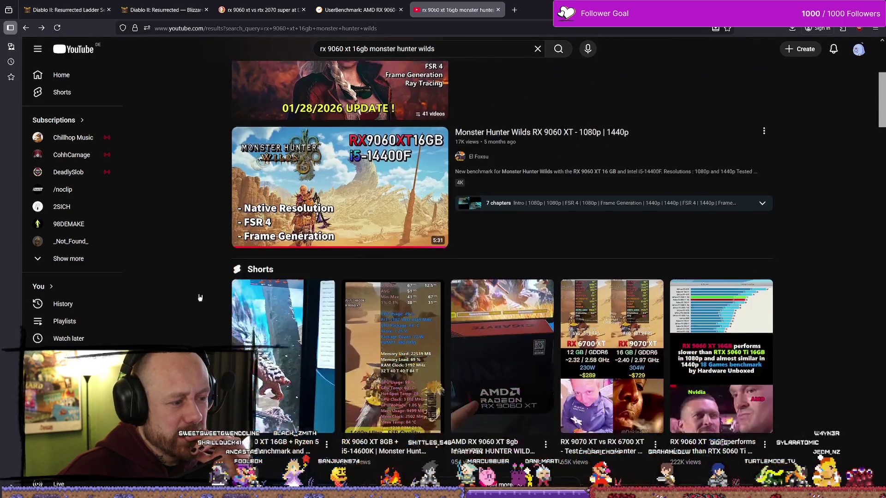
pyautogui.scroll(-3, 201, 292)
pyautogui.scroll(10, 208, 257)
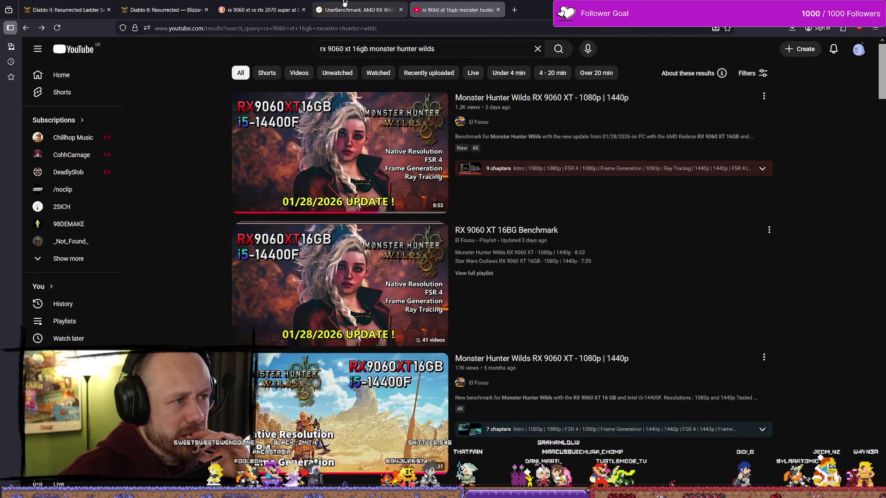
pyautogui.click(343, 49)
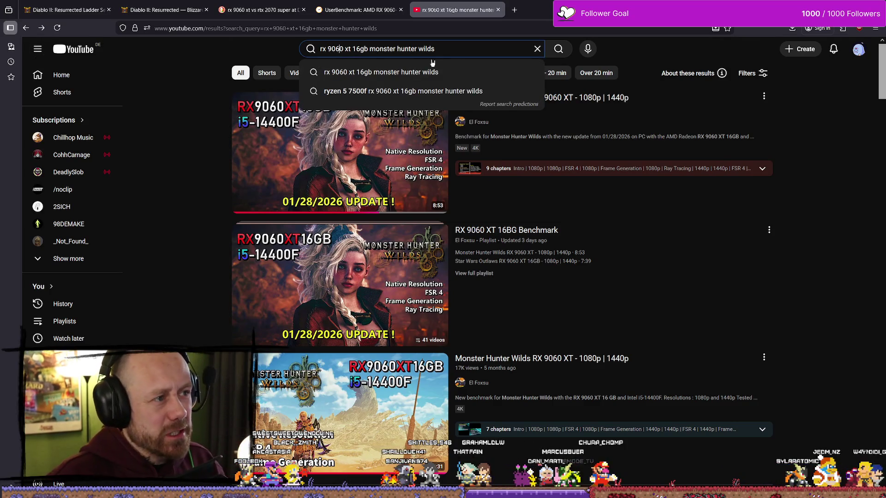
pyautogui.press('BackSpace')
pyautogui.write('7')
pyautogui.press('Return')
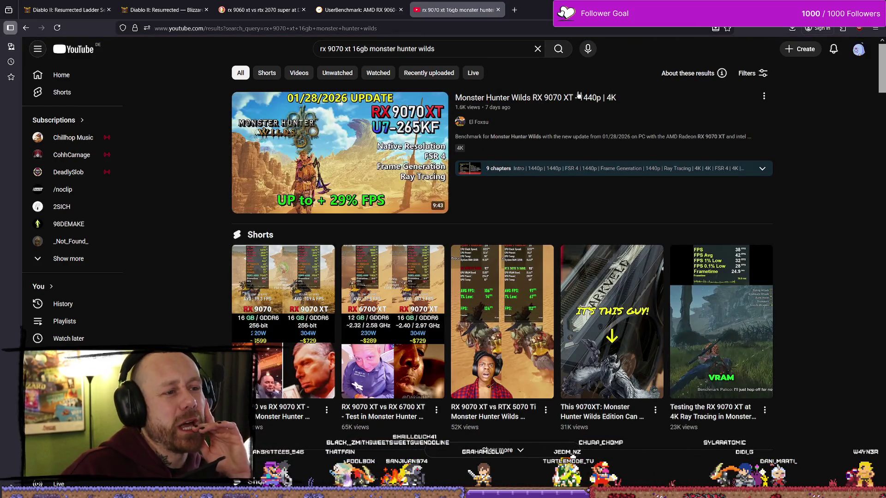
pyautogui.click(554, 111)
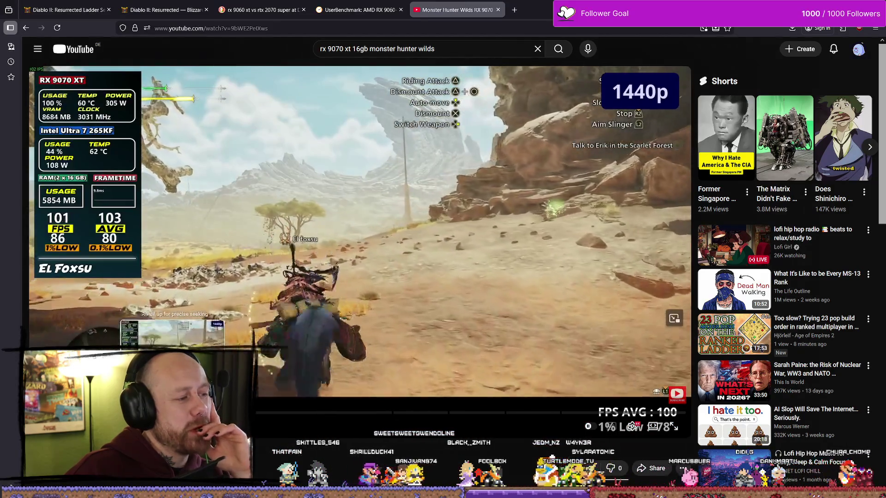
# - Skip ahead in the RX 9070 XT Monster Hunter Wilds benchmark, then close the YouTube, UserBenchmark and DuckDuckGo tabs
pyautogui.moveTo(205, 387); pyautogui.dragTo(191, 388)
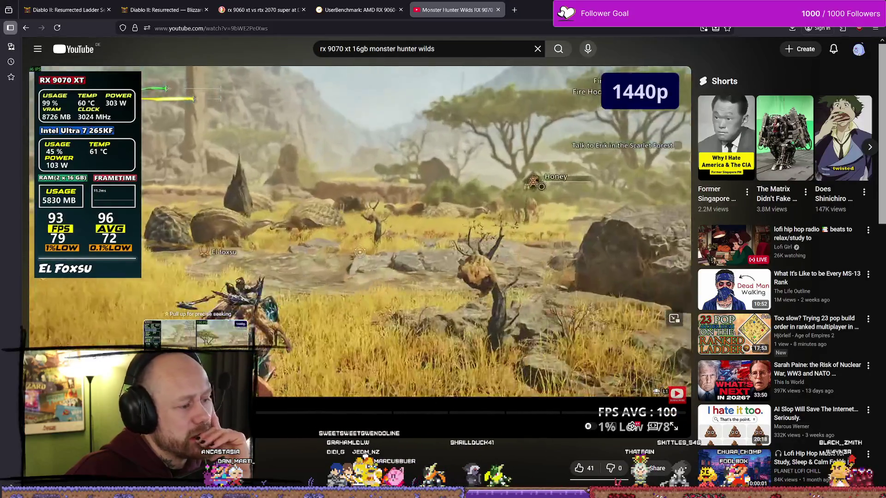
pyautogui.moveTo(196, 412)
pyautogui.mouseDown()
pyautogui.moveTo(429, 413)
pyautogui.moveTo(344, 414)
pyautogui.mouseUp()
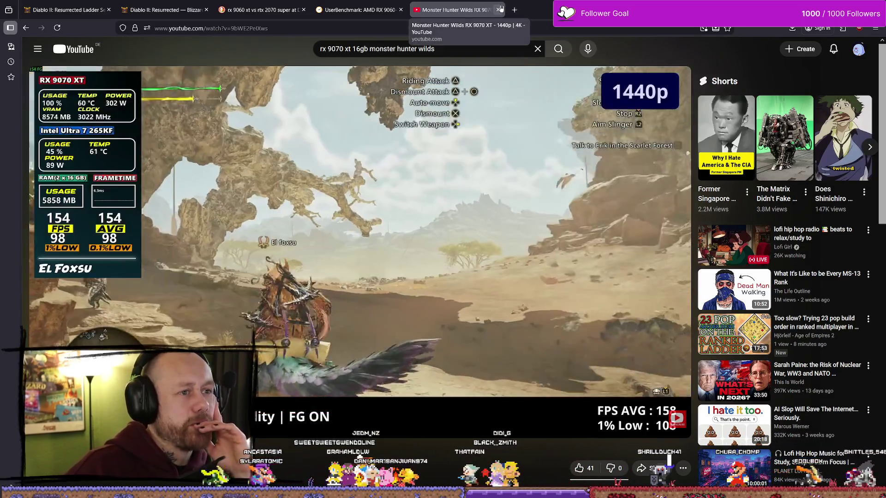
pyautogui.click(498, 10)
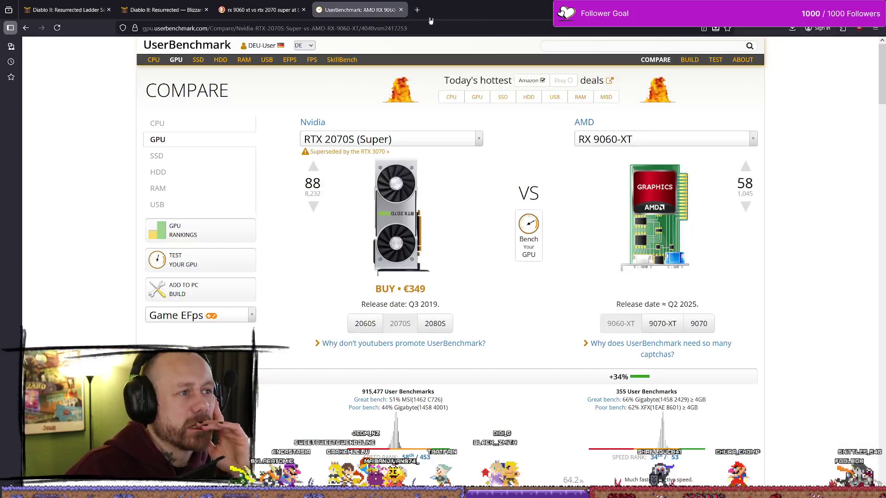
pyautogui.click(401, 9)
pyautogui.doubleClick(457, 10)
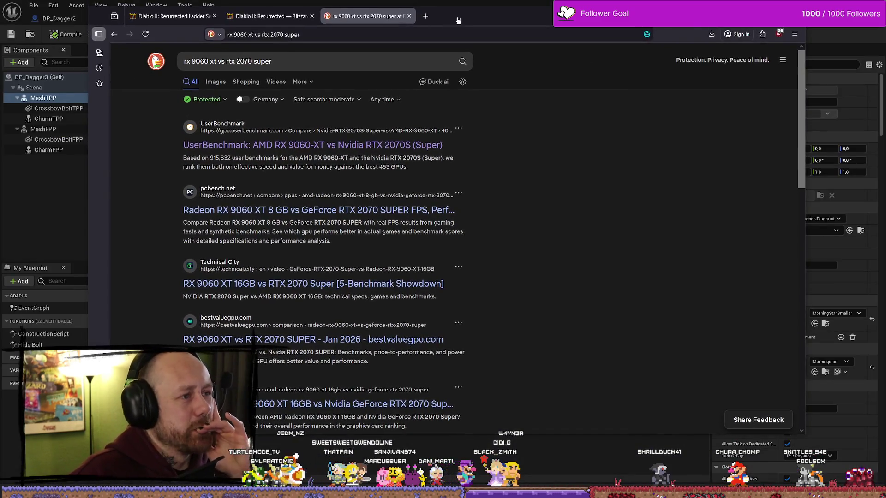
pyautogui.click(409, 16)
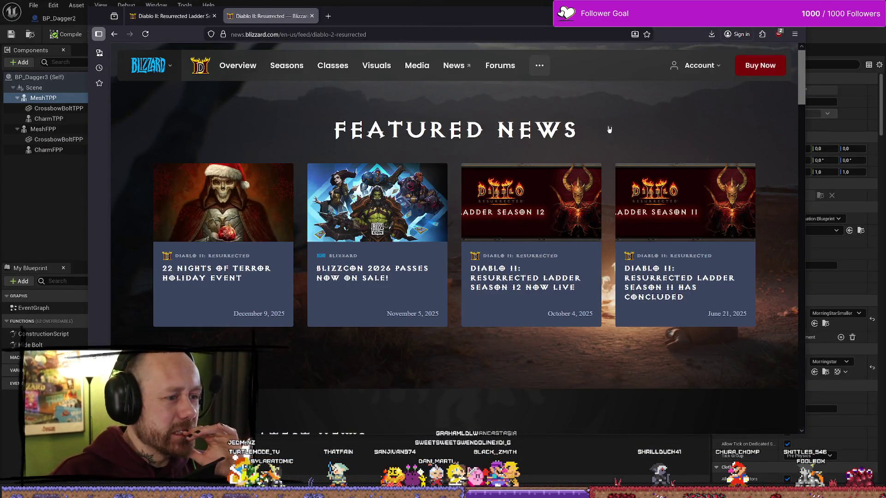
# - Browse the Latest News feed, then highlight part of the 'BlizzCon 2026 Passes now on sale!' headline
pyautogui.scroll(-5, 588, 145)
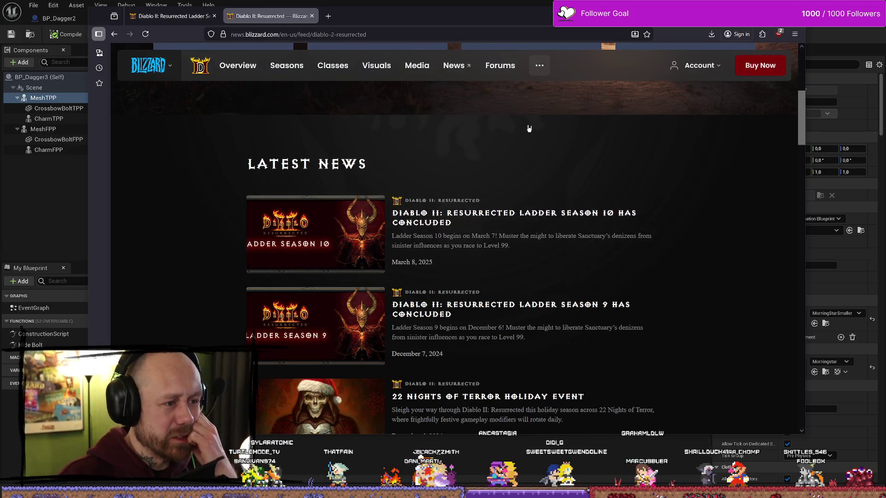
pyautogui.scroll(-2, 536, 230)
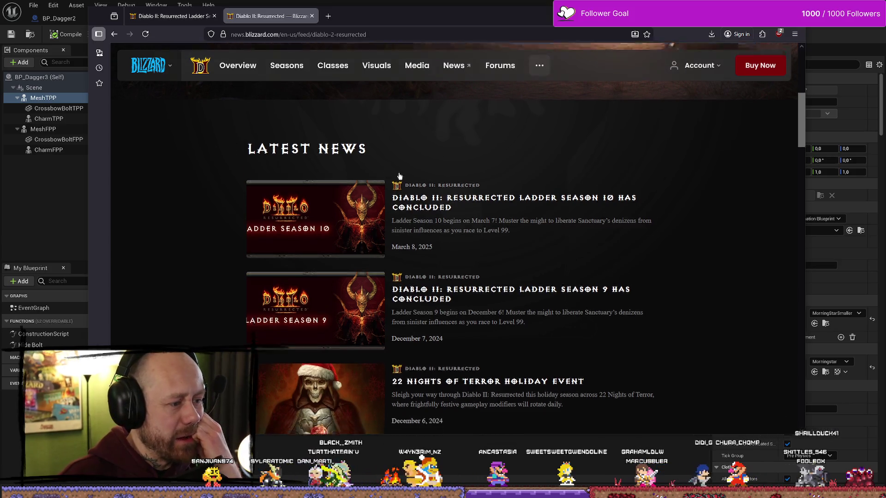
pyautogui.scroll(1, 474, 205)
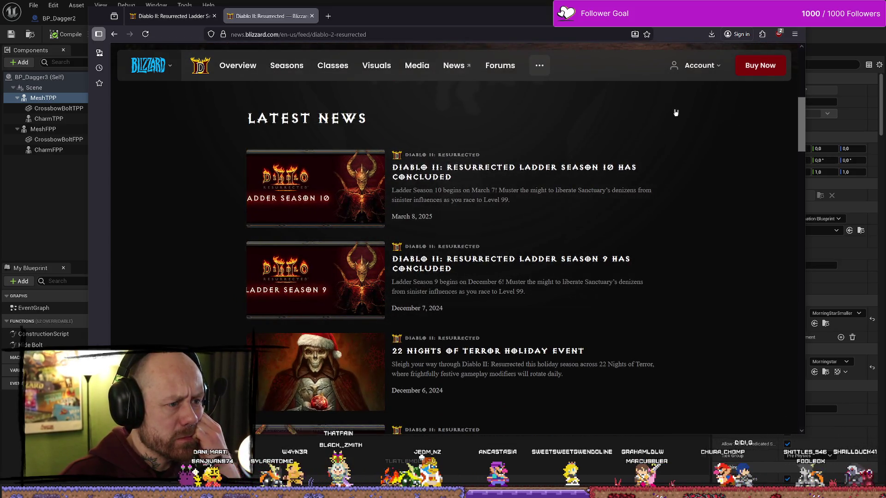
pyautogui.scroll(-5, 728, 180)
pyautogui.scroll(8, 692, 178)
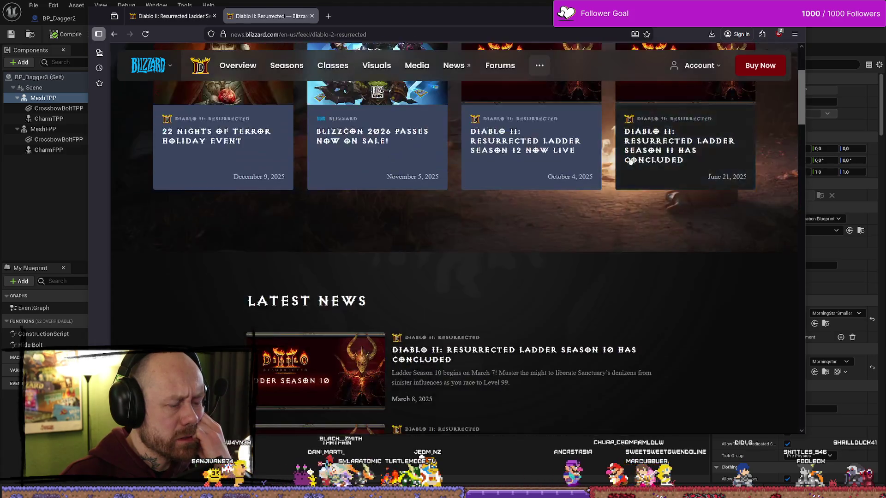
pyautogui.scroll(-3, 626, 172)
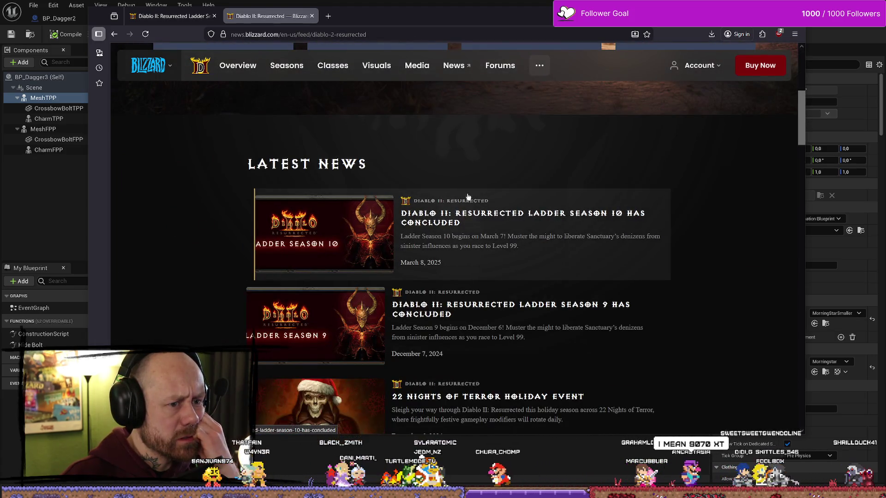
pyautogui.scroll(5, 405, 144)
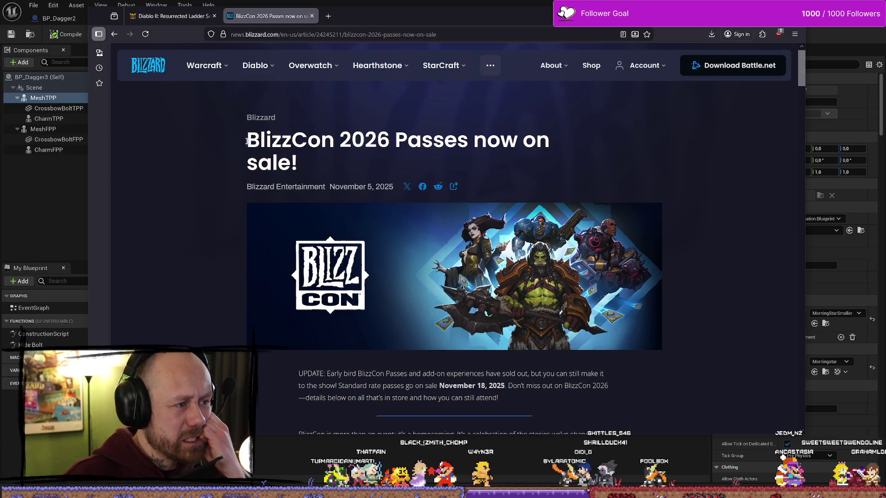
pyautogui.moveTo(365, 138); pyautogui.dragTo(467, 138)
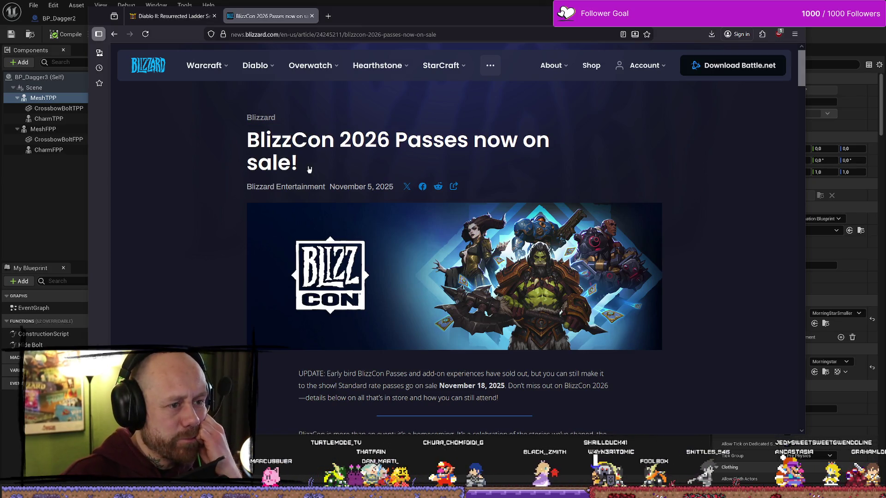
# - Select and clear the BlizzCon headline, scroll down, then close the BlizzCon article with Ctrl+W
pyautogui.moveTo(309, 169); pyautogui.dragTo(249, 136)
pyautogui.click(254, 134)
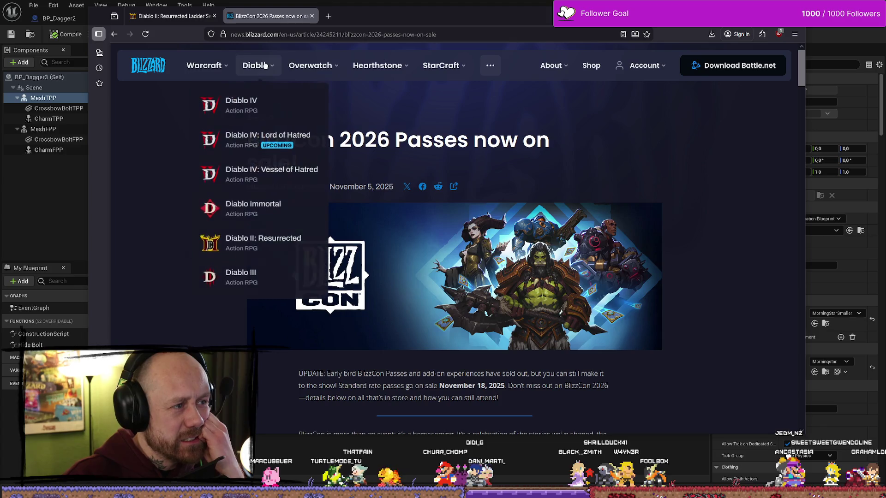
pyautogui.moveTo(209, 67)
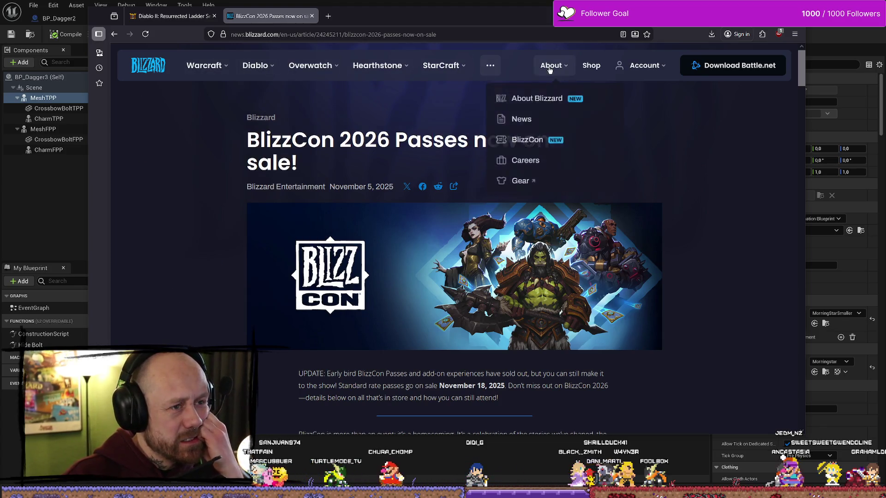
pyautogui.moveTo(457, 69)
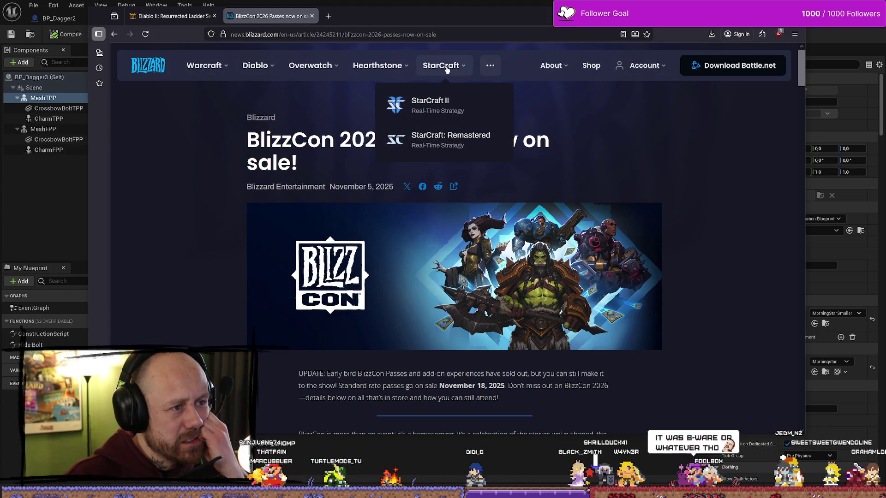
pyautogui.scroll(-5, 323, 51)
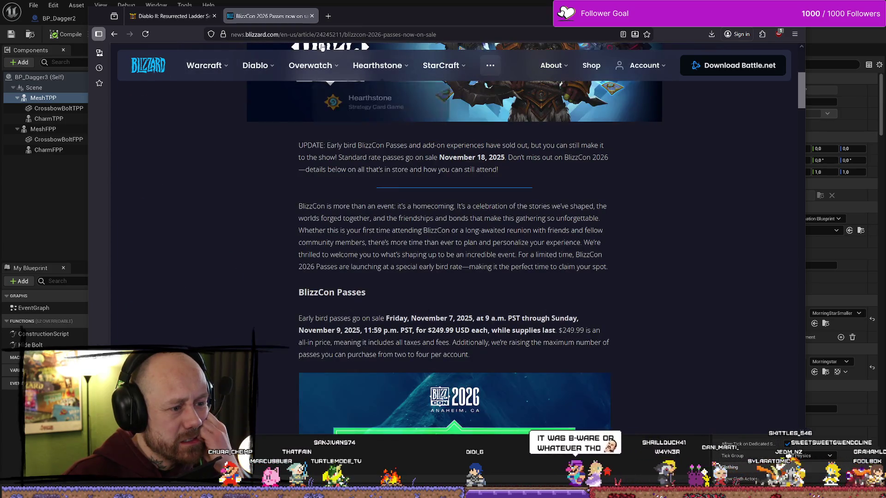
pyautogui.hotkey('ctrl', 'w')
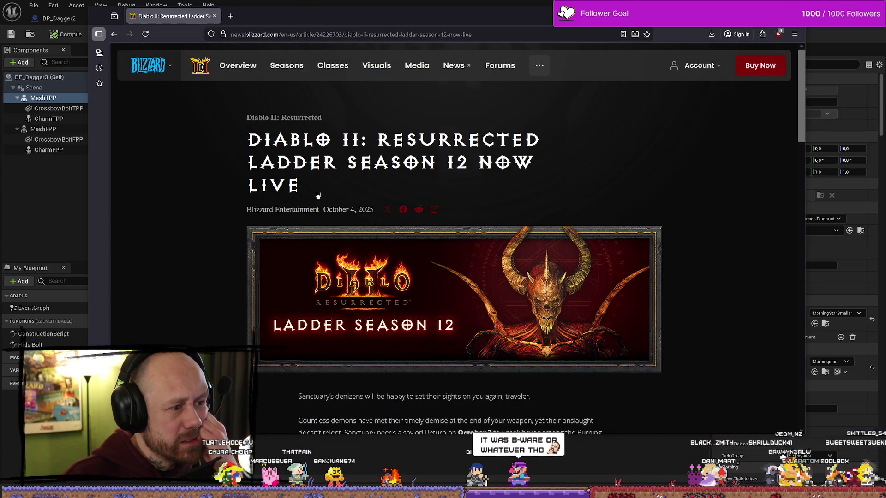
# - Scroll the Ladder Season 12 article, then go to the Diablo II News listing
pyautogui.scroll(-5, 318, 196)
pyautogui.scroll(3, 327, 223)
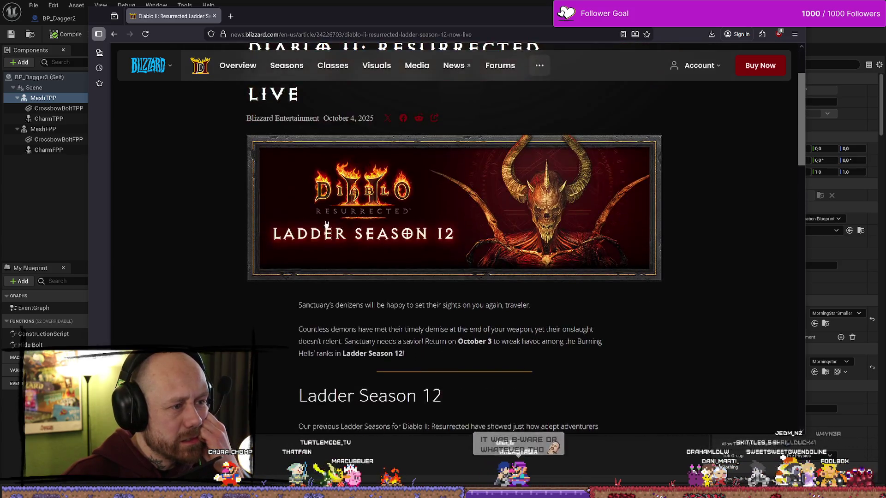
pyautogui.scroll(2, 327, 224)
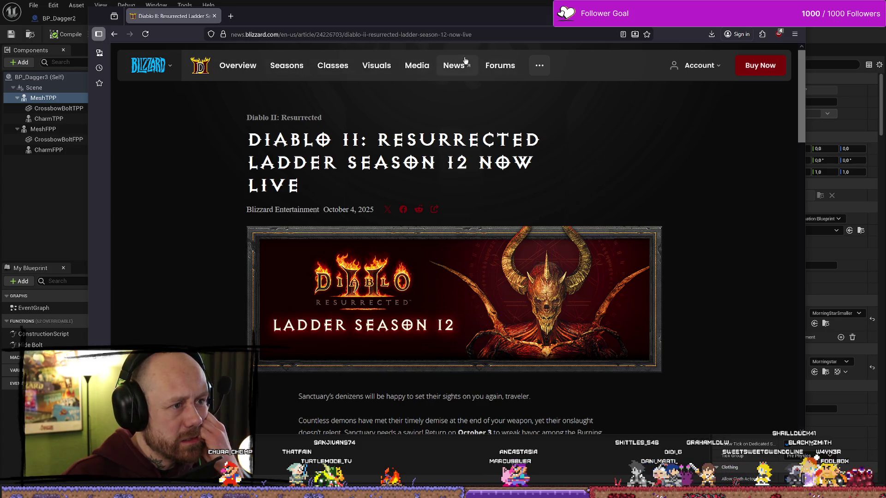
pyautogui.click(453, 68)
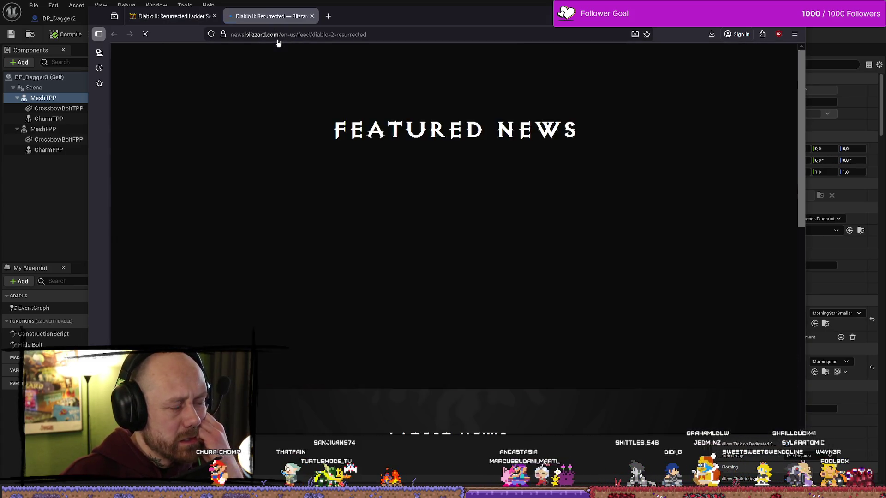